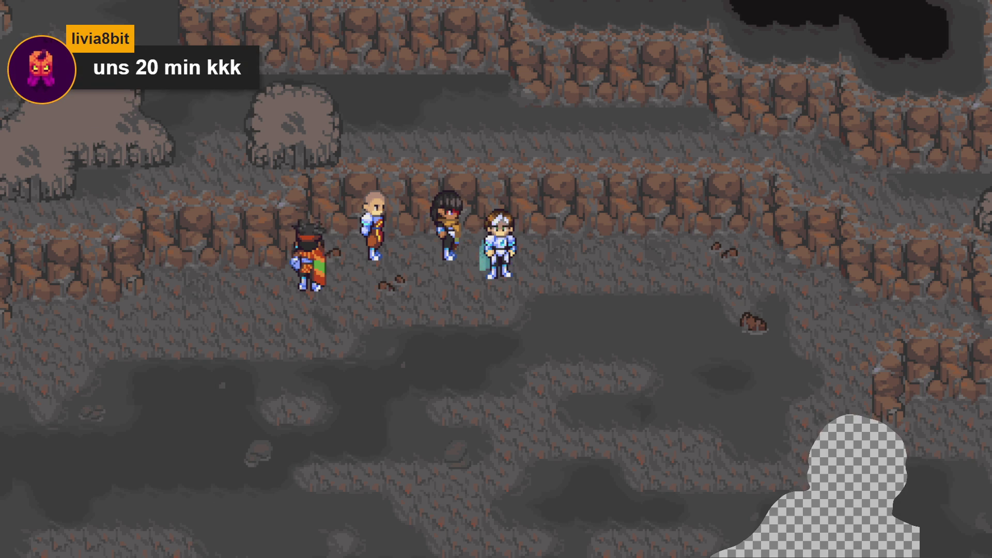
Leave the game build and Discord to get back to Aseprite's pending Save File dialog
key("alt+Tab")
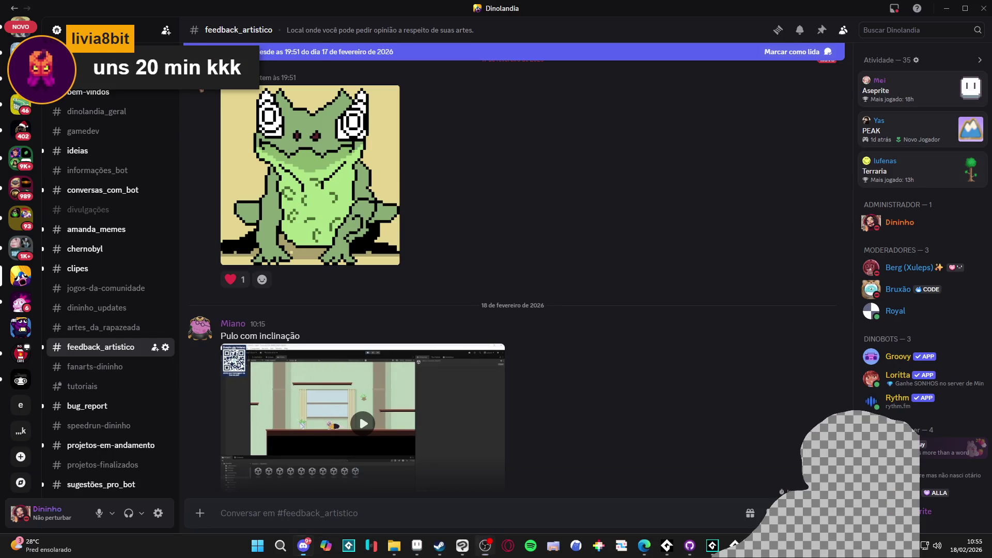
left_click(944, 7)
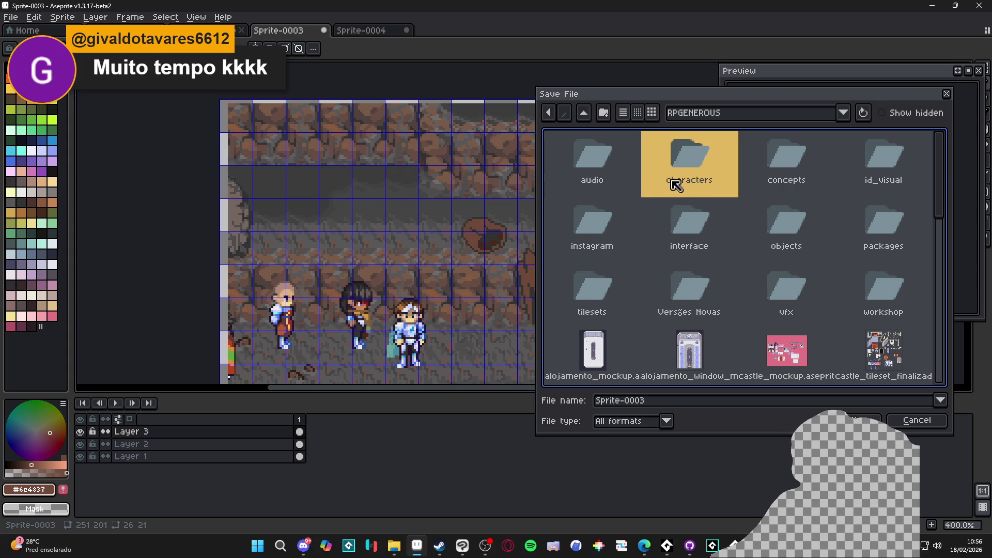
mouse_move(738, 100)
left_mouse_down()
mouse_move(704, 423)
mouse_move(840, 197)
left_mouse_up()
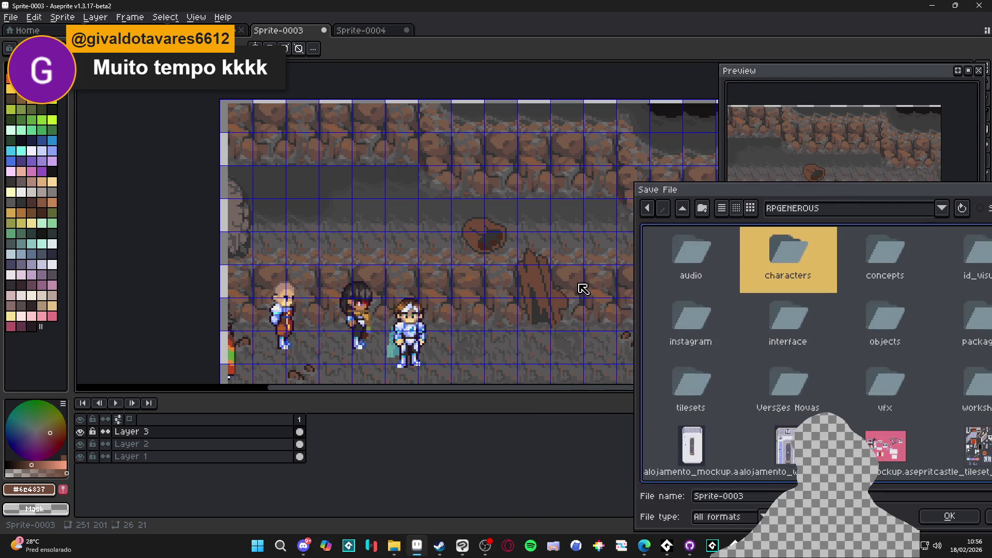
left_click_drag(765, 191, 737, 91)
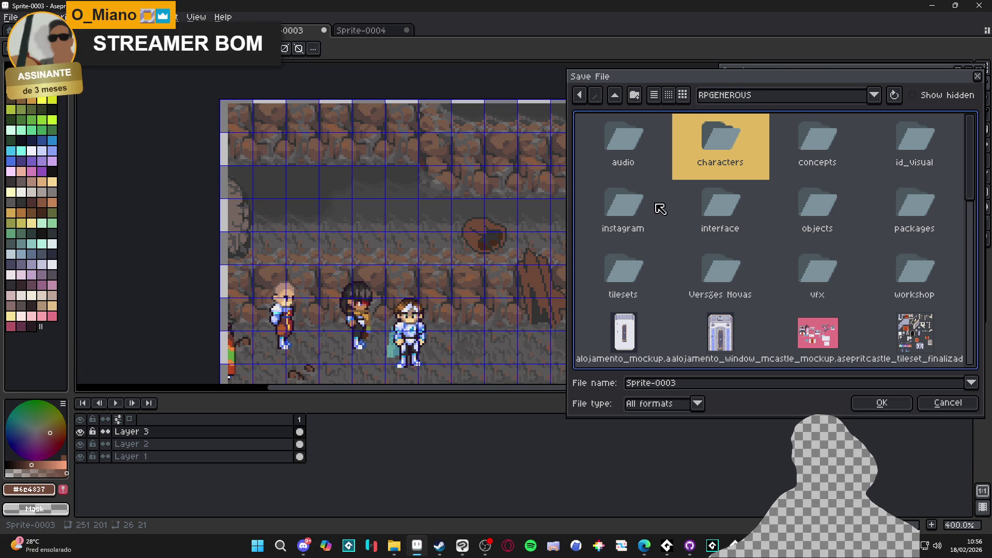
Navigate the save location into the tilesets > indolencia folder
left_click(815, 96)
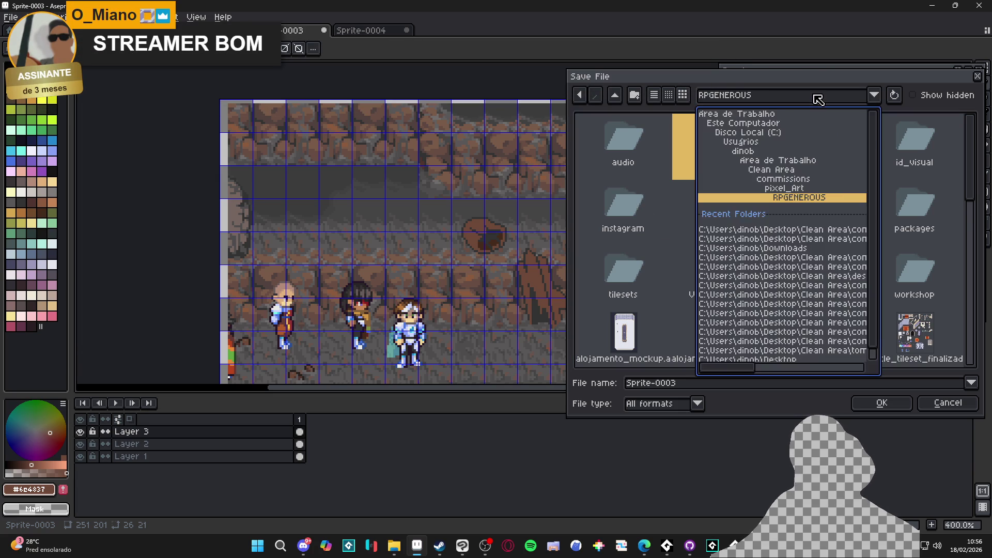
left_click(818, 99)
key("Down")
key("Down")
double_click(651, 266)
key("Right")
key("Return")
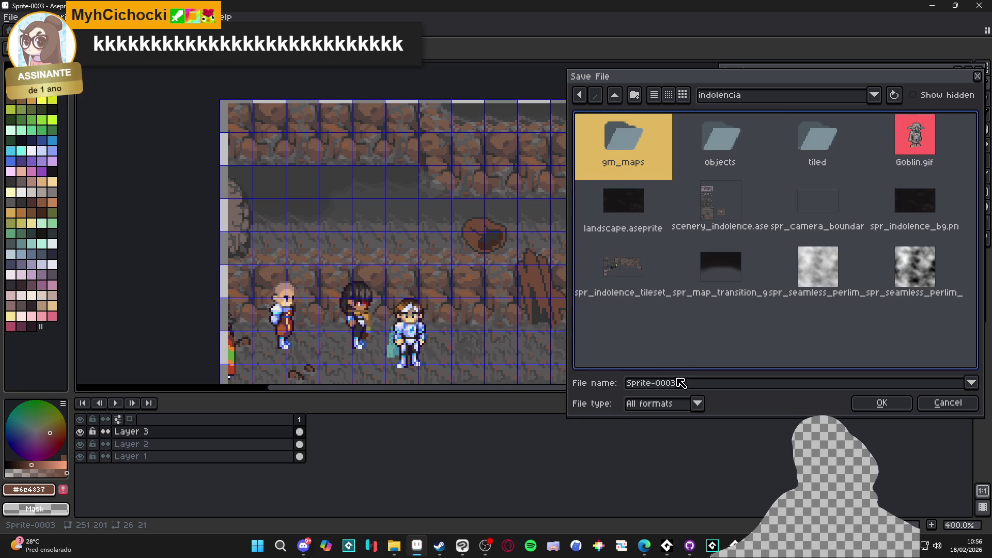
Replace the file name and save the sprite as special_places.aseprite
left_click(709, 382)
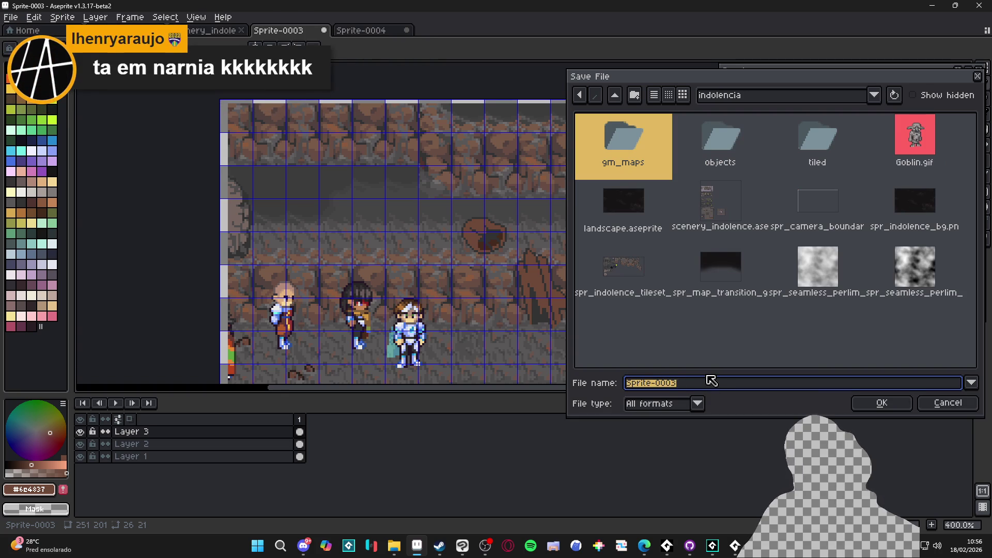
type("sp")
key("BackSpace")
key("BackSpace")
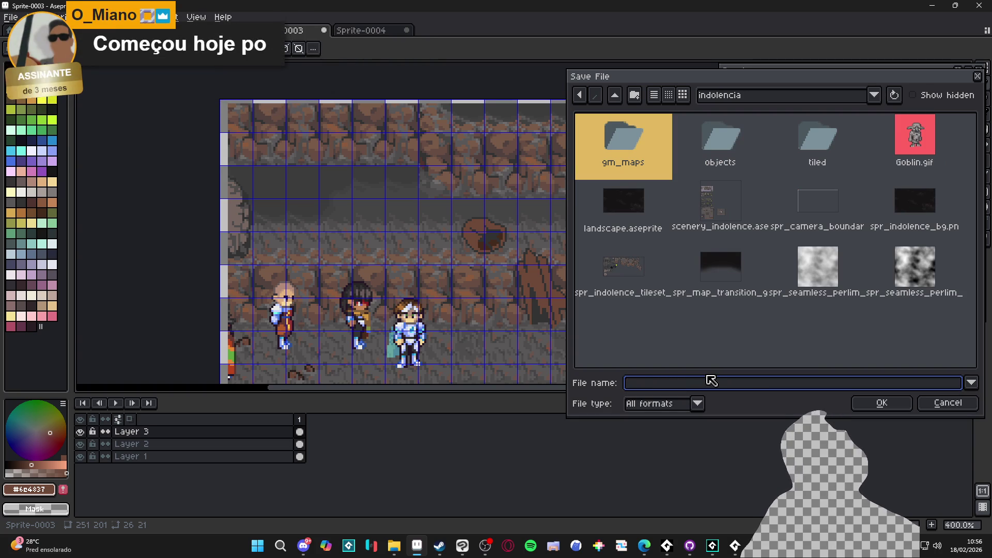
type("special_places")
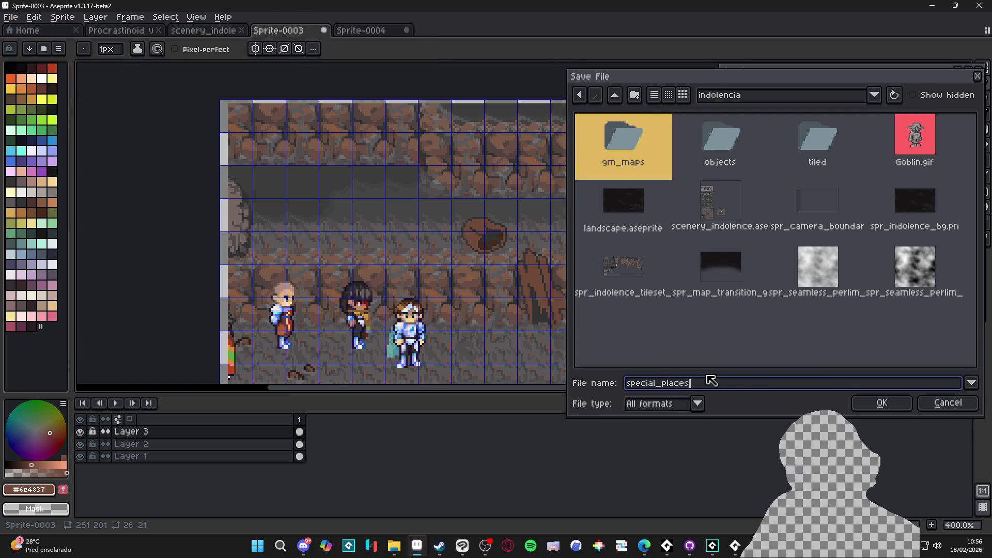
key("Return")
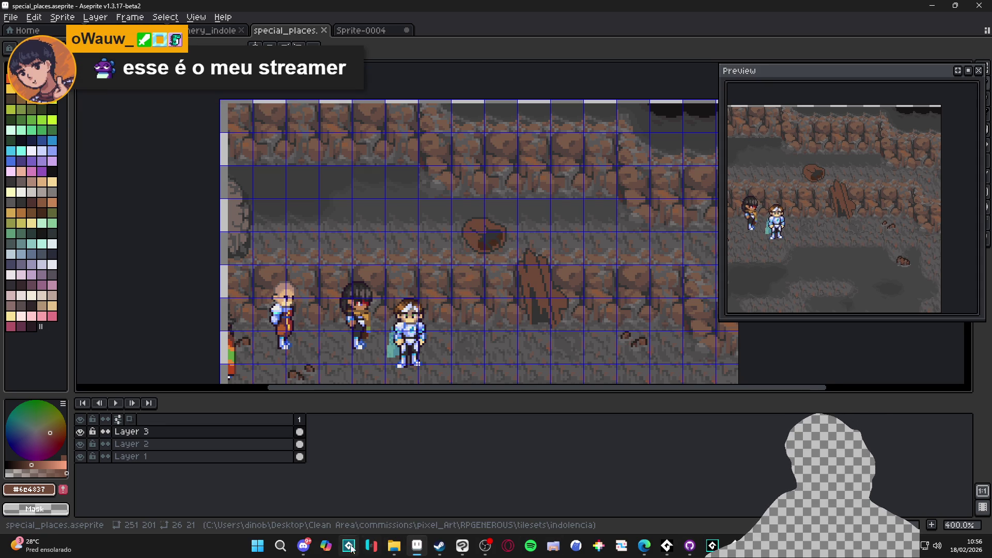
left_click(303, 546)
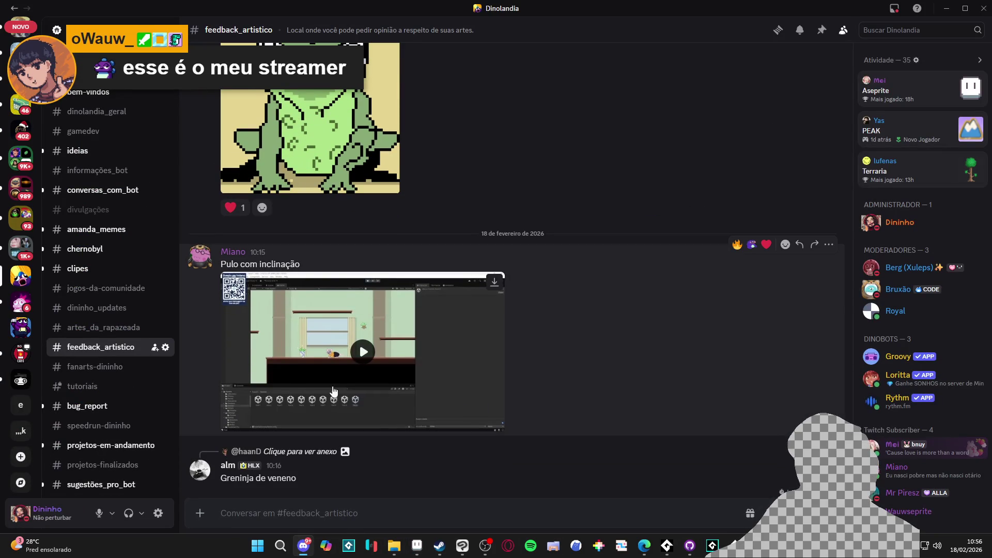
Scroll through #feedback_artistico and #artes_da_rapazeada, then open #dinolandia_geral before returning to Aseprite
scroll(248, 356, "up", 15)
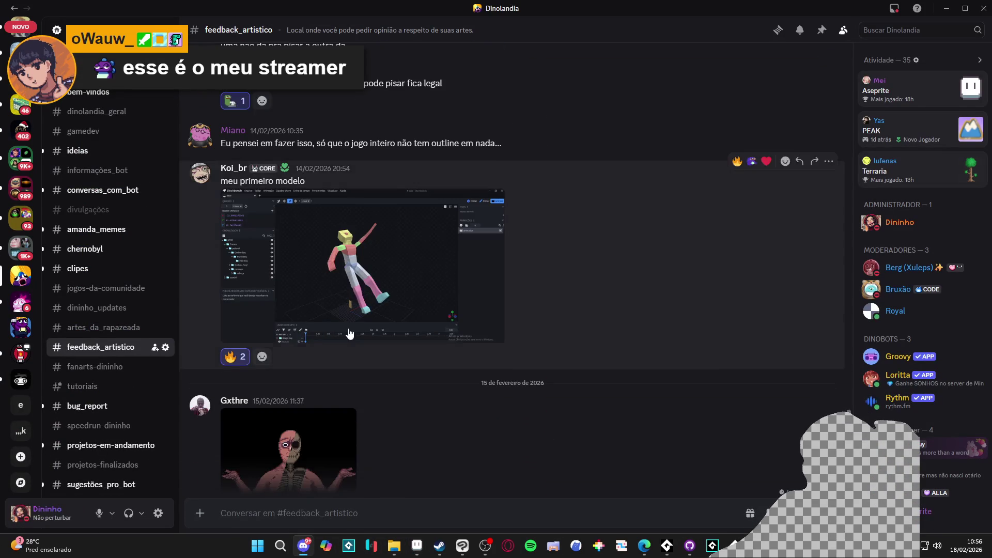
scroll(374, 336, "up", 5)
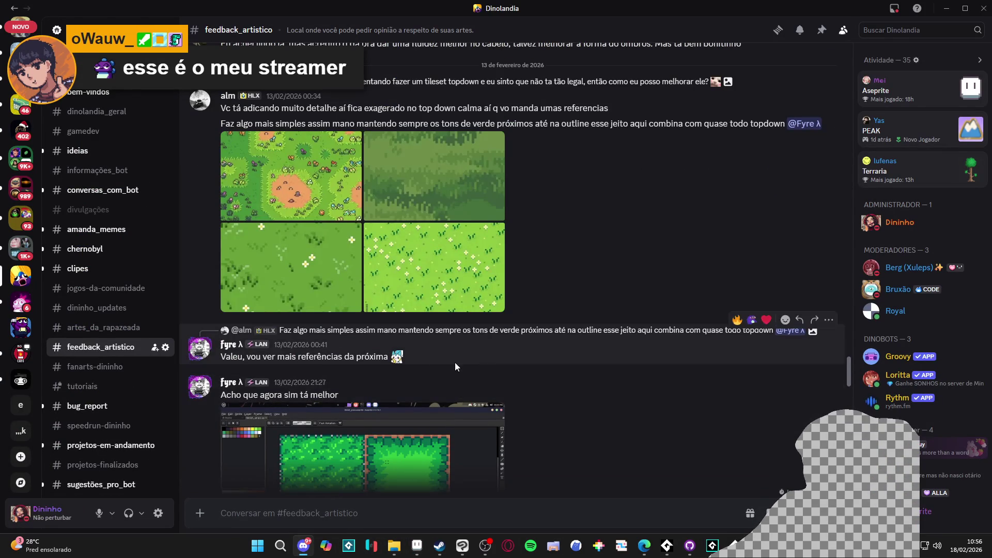
left_click(92, 327)
scroll(455, 227, "up", 15)
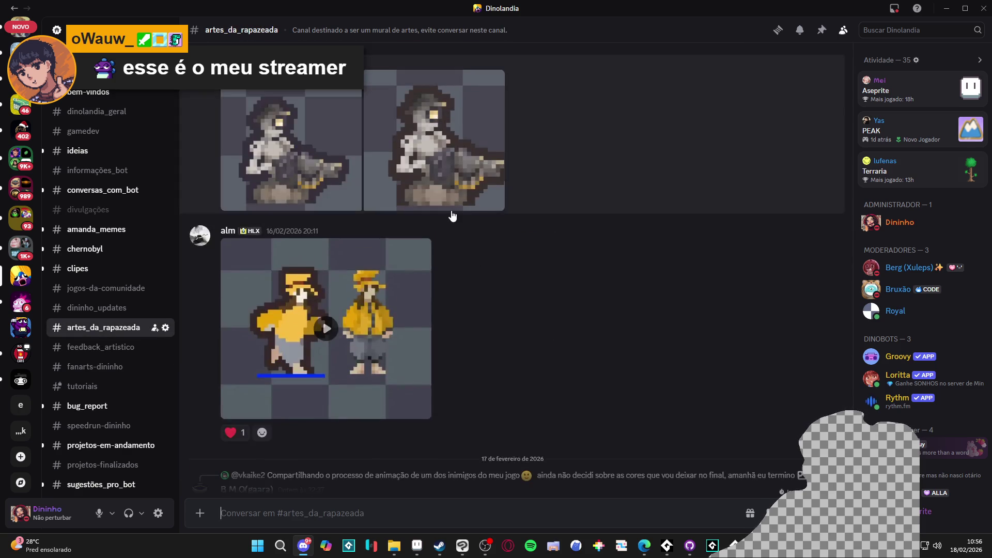
scroll(460, 303, "up", 15)
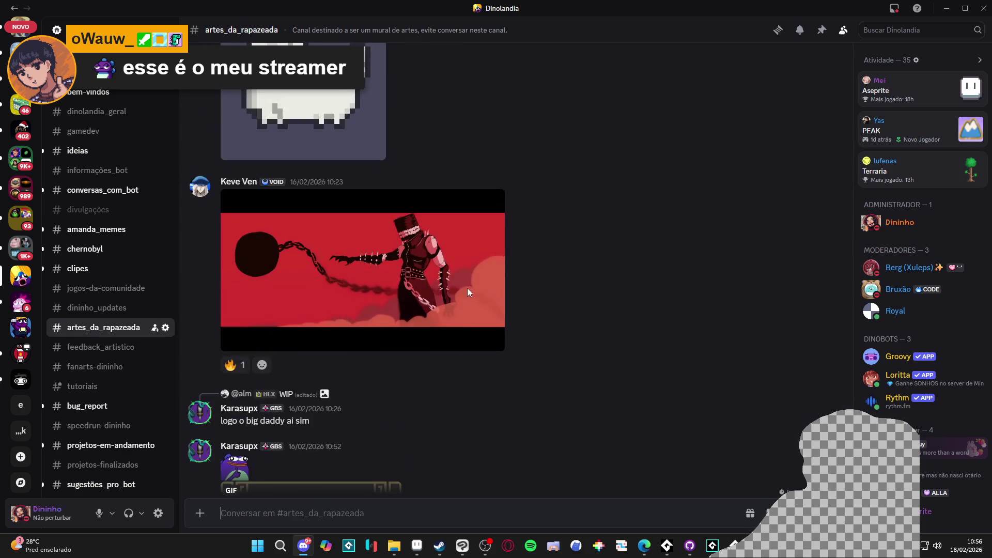
scroll(445, 287, "up", 15)
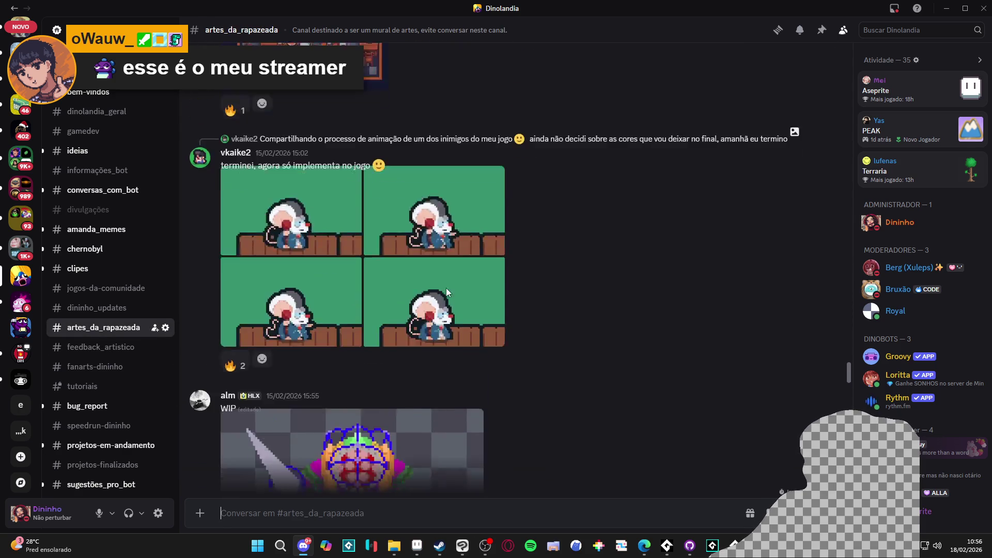
scroll(493, 313, "up", 10)
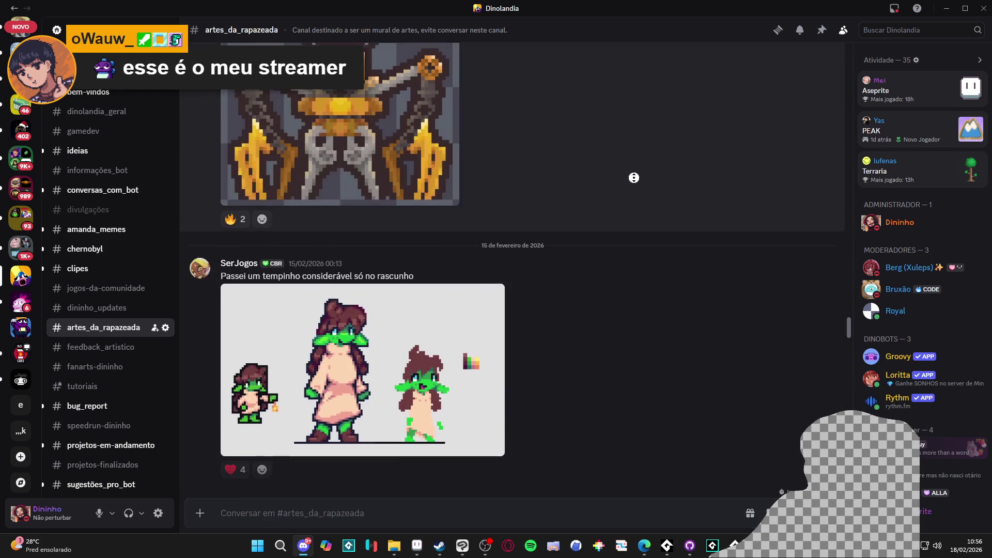
scroll(600, 318, "down", 20)
left_click(103, 111)
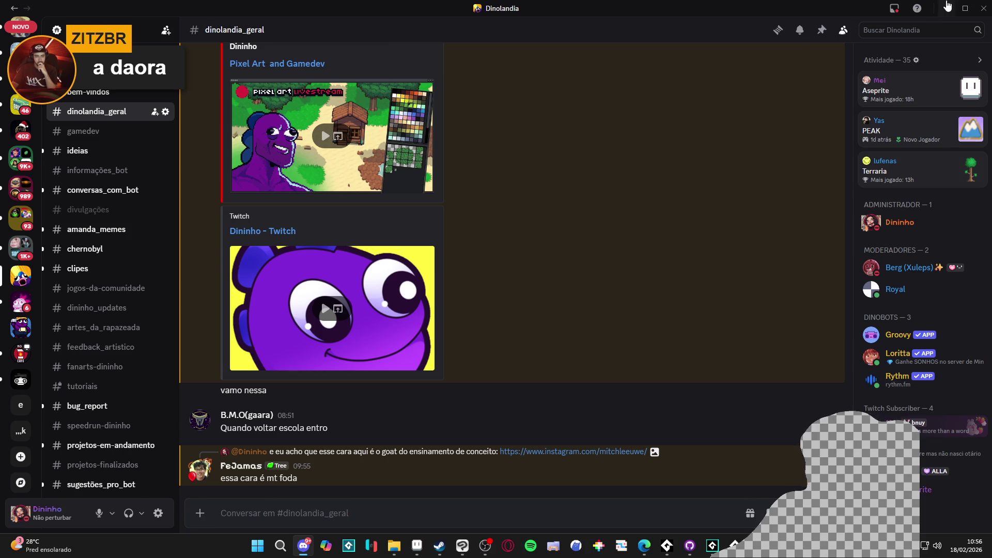
left_click(948, 6)
scroll(496, 299, "up", 1)
With the Pencil and the rock's dark brown, shade the hole's left edge and top
scroll(496, 292, "right", 3)
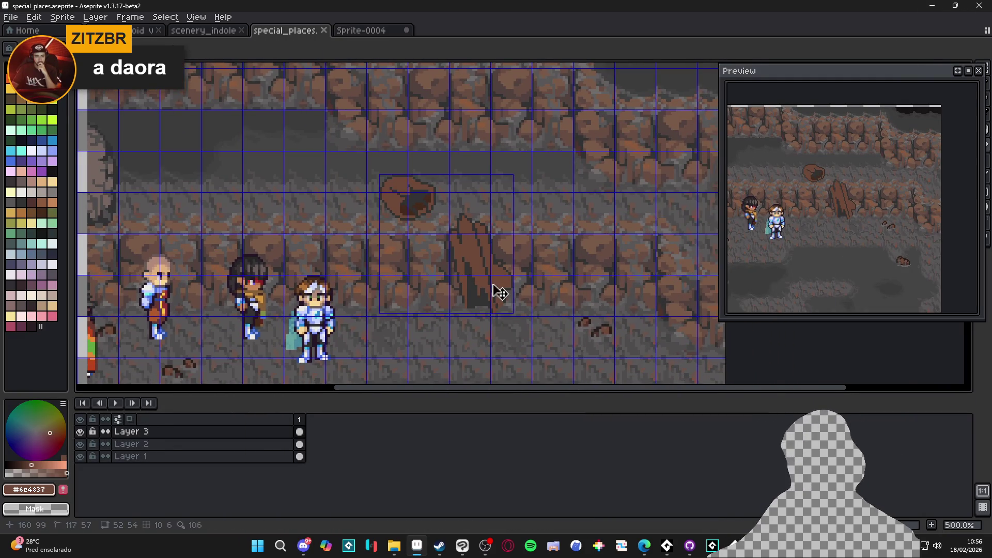
key("b")
scroll(457, 238, "up", 2)
scroll(403, 284, "down", 1)
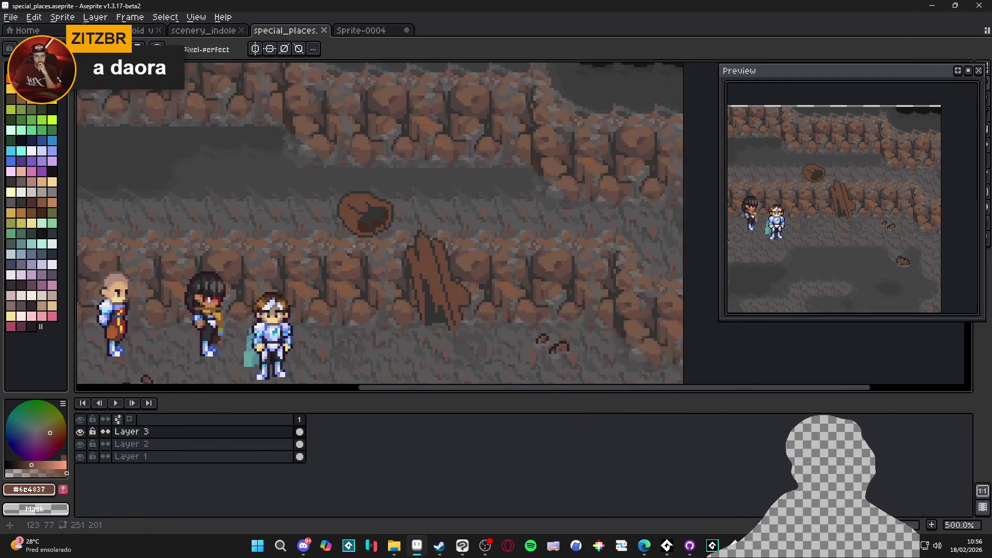
scroll(567, 357, "up", 3)
left_click(566, 356, "alt")
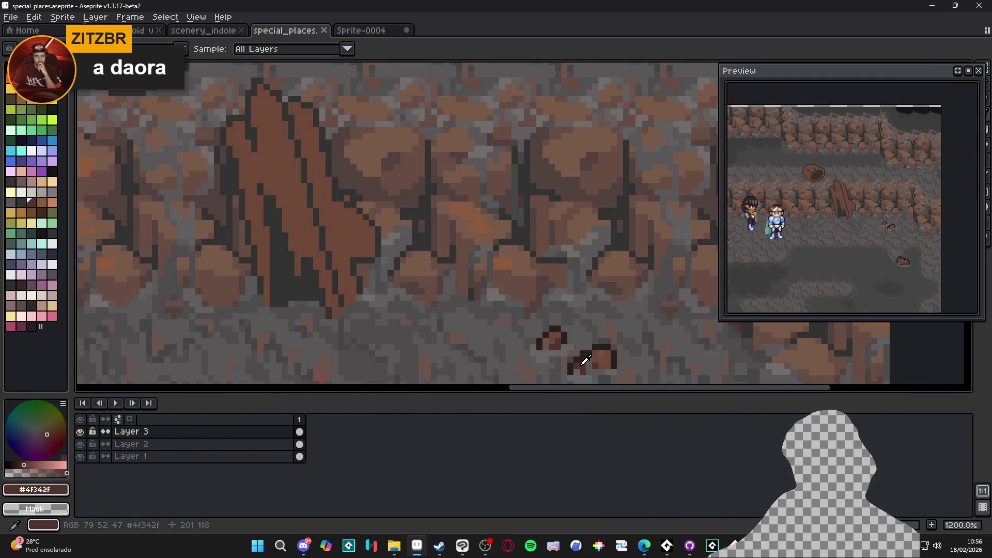
scroll(308, 181, "left", 3)
scroll(309, 181, "up", 2)
left_click_drag(293, 208, 296, 176)
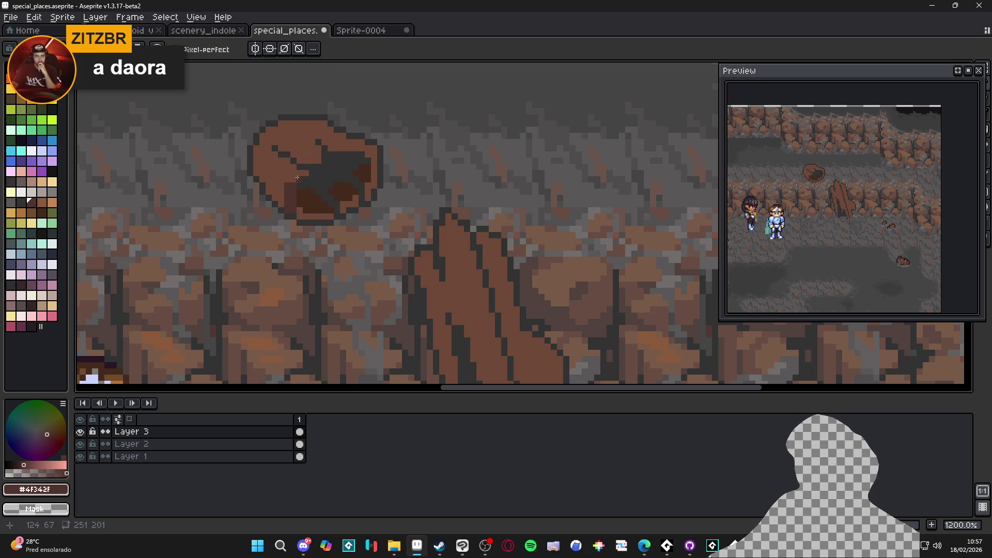
left_click(302, 175)
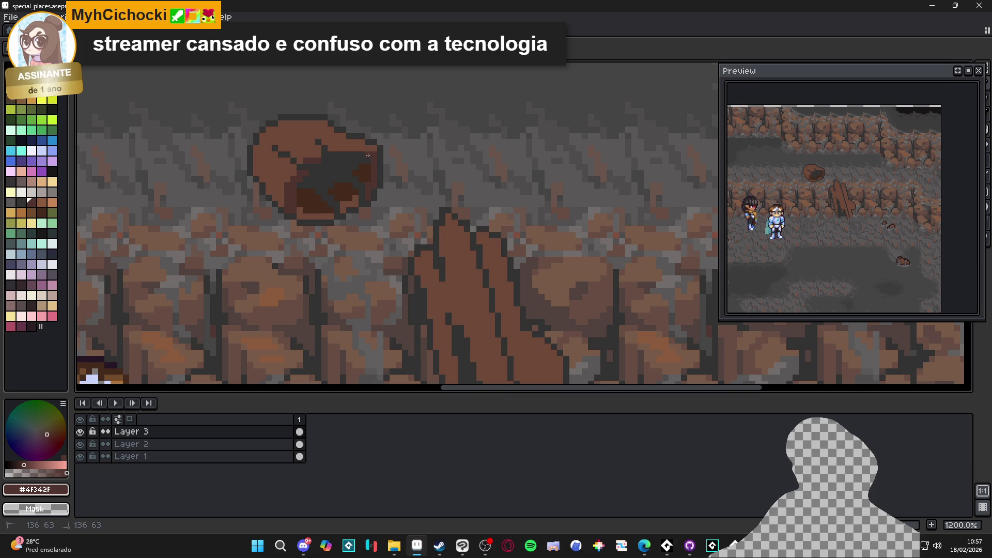
left_click_drag(371, 147, 331, 150)
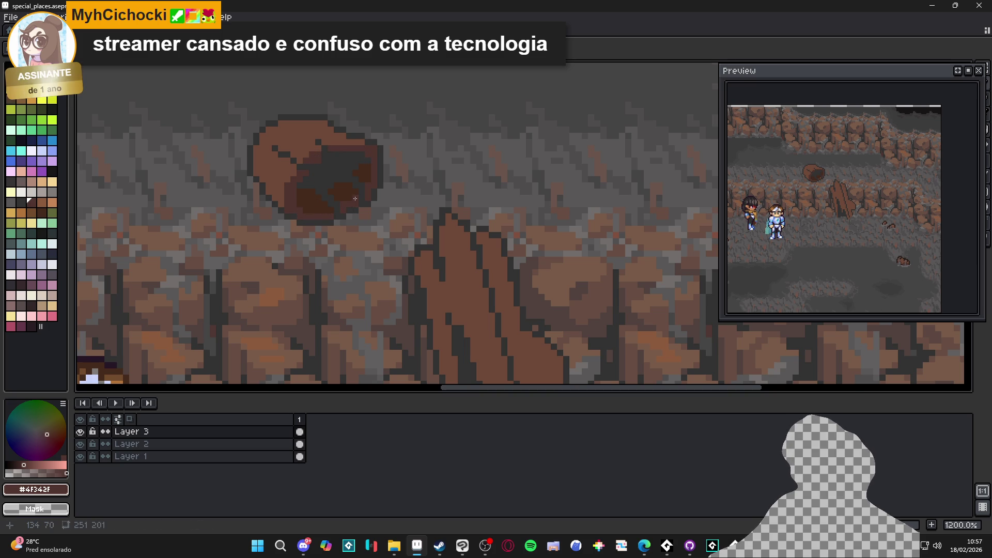
Paint two near-black blocks inside the rock hole using its dark grey
left_click_drag(380, 178, 445, 194)
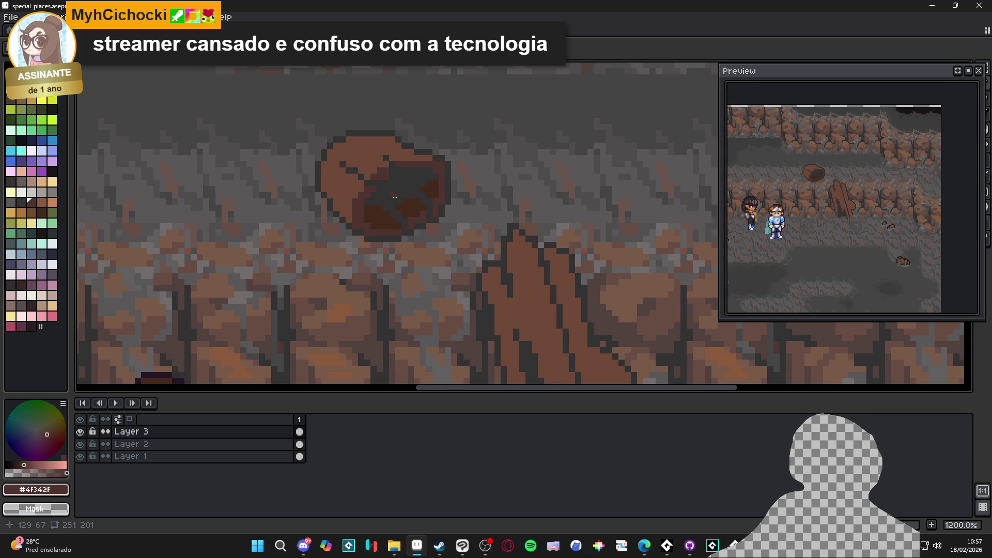
left_click(415, 187, "alt")
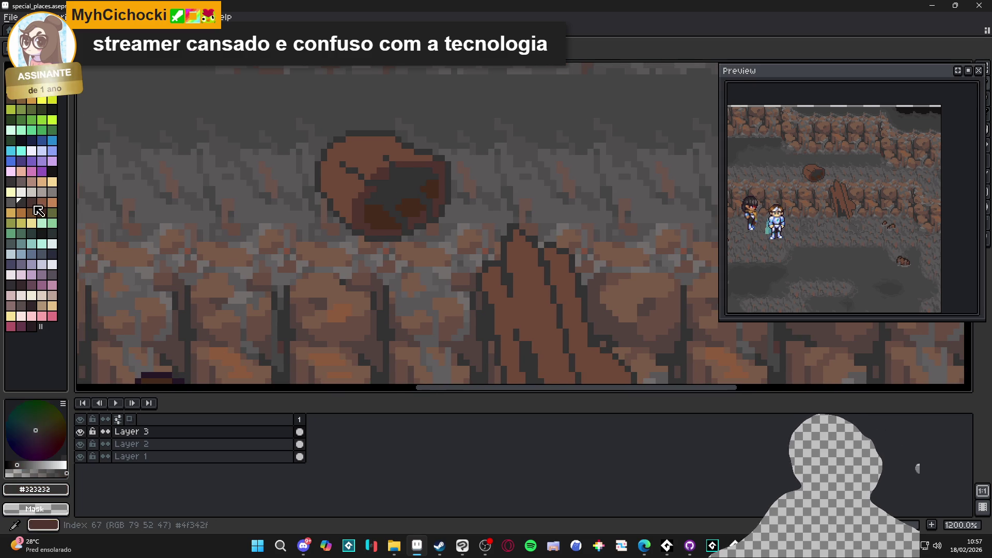
scroll(381, 195, "up", 1)
left_click_drag(376, 183, 396, 189)
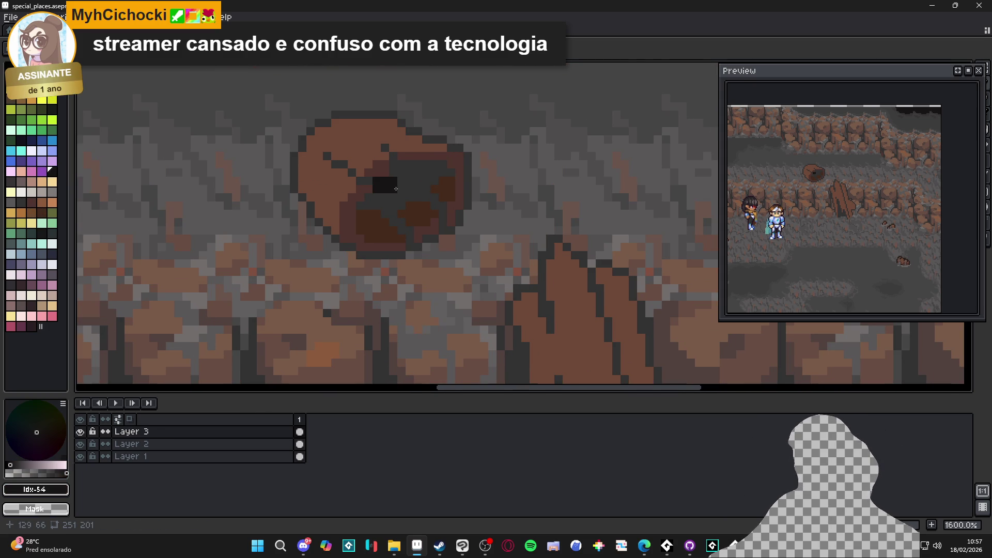
left_click(355, 168)
left_click_drag(362, 175, 401, 182)
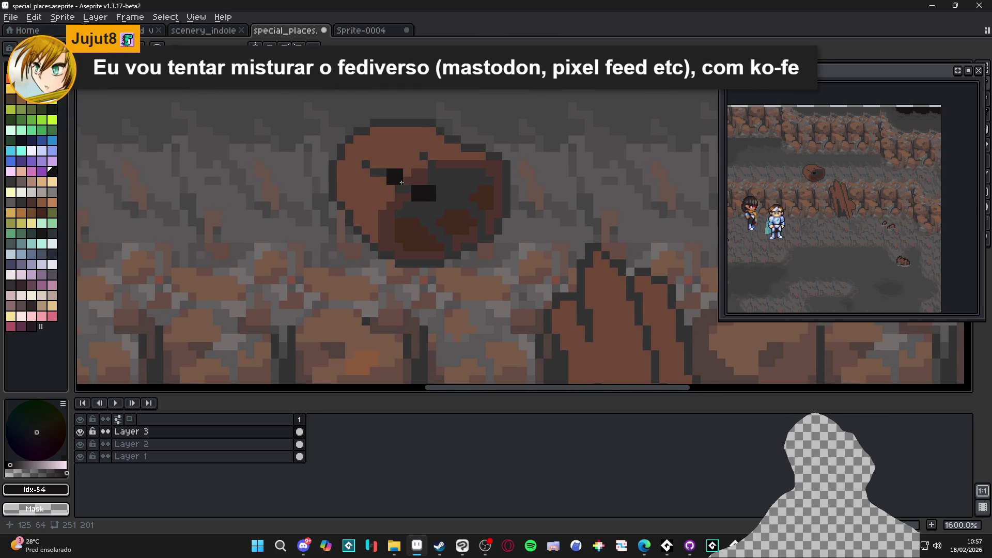
Compare #323232 with palette colours 83 and 84, and undo a stray dark pixel
left_click(434, 204, "alt")
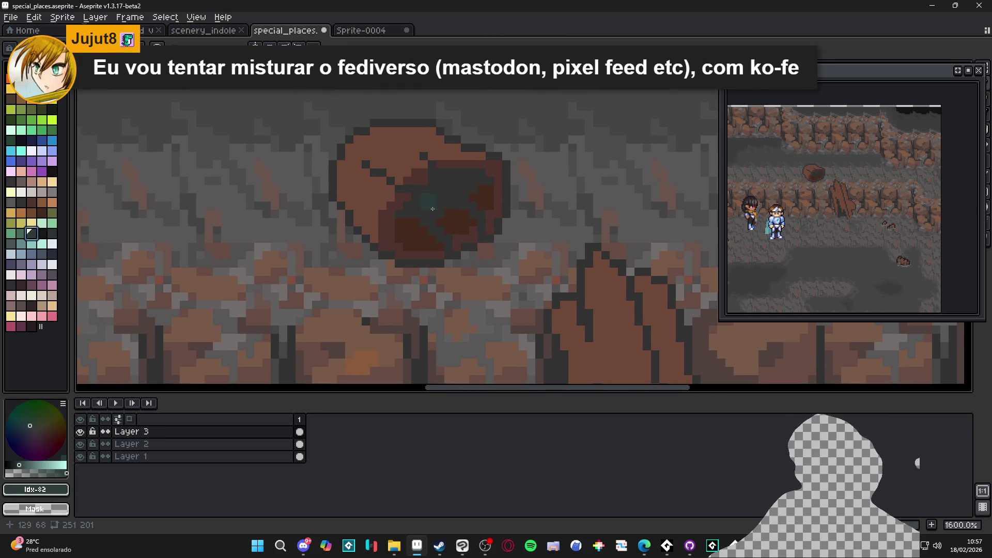
left_click(42, 233)
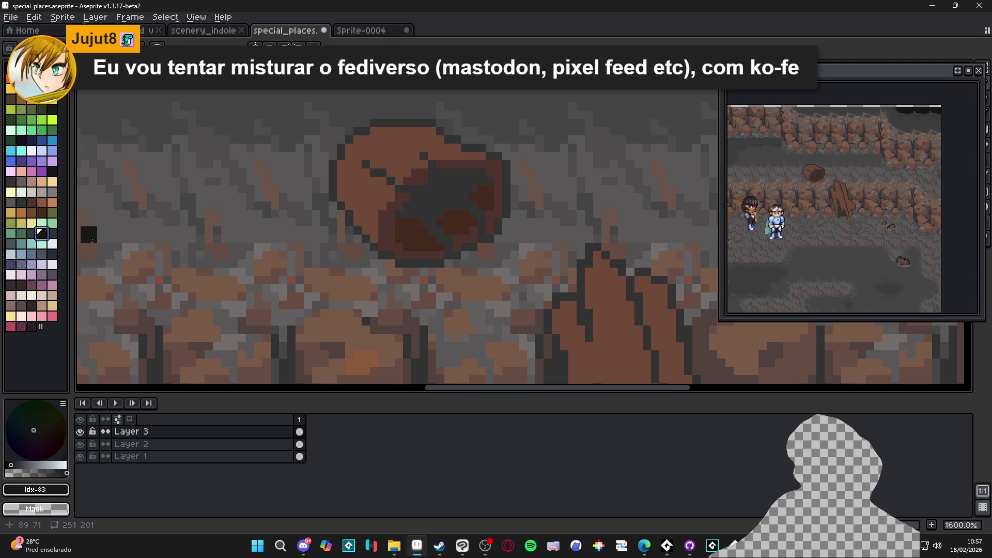
left_click(52, 234)
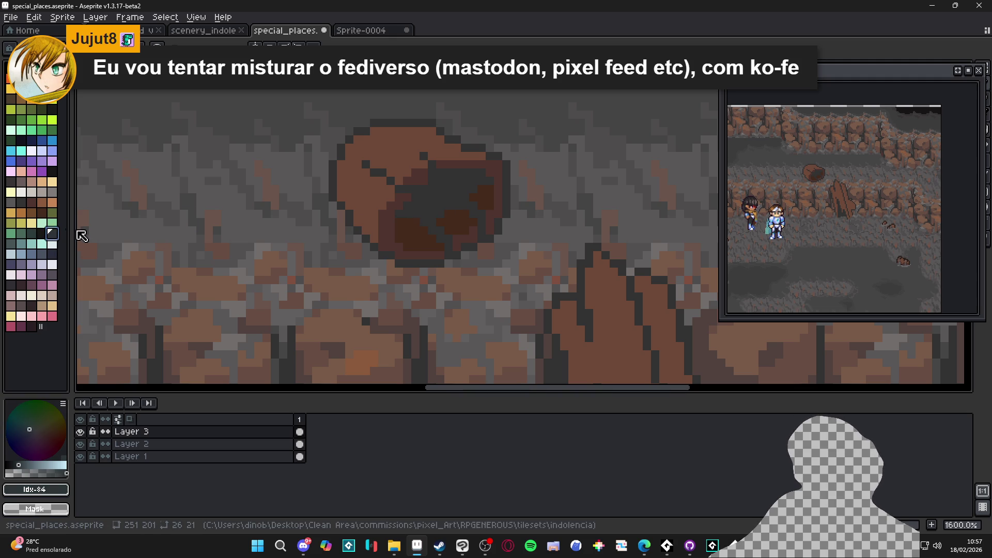
left_click_drag(72, 233, 82, 230)
left_click(417, 206, "alt")
left_click(52, 202)
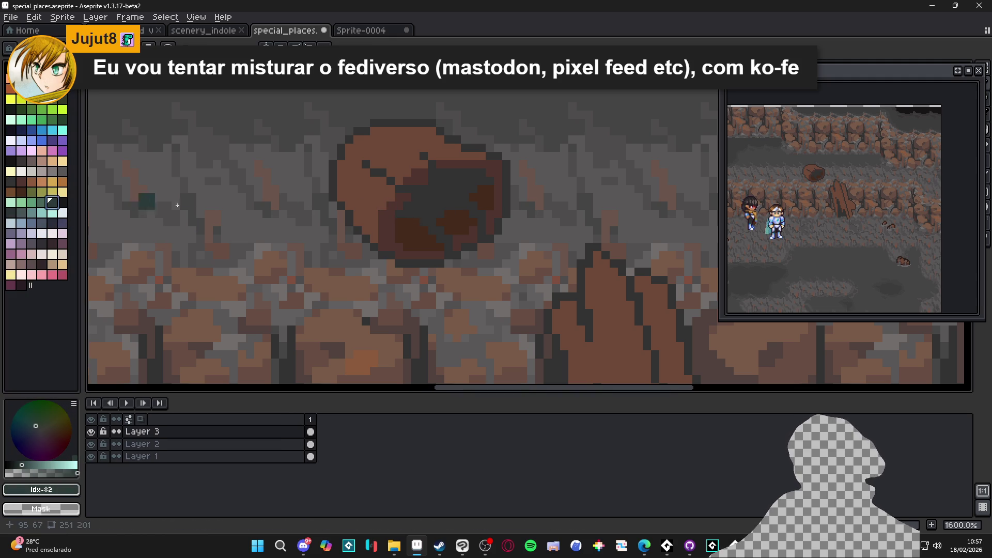
left_click(63, 202)
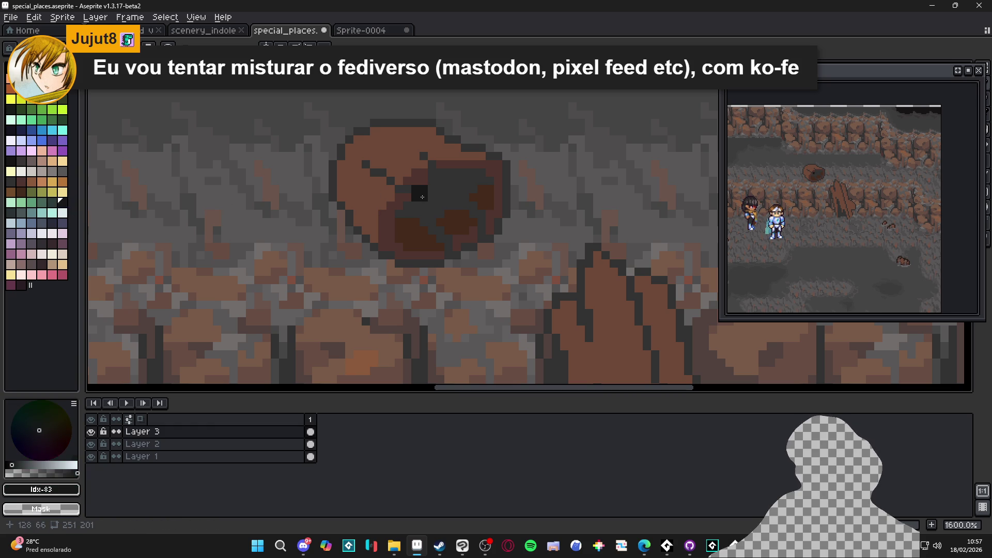
key("ctrl+z")
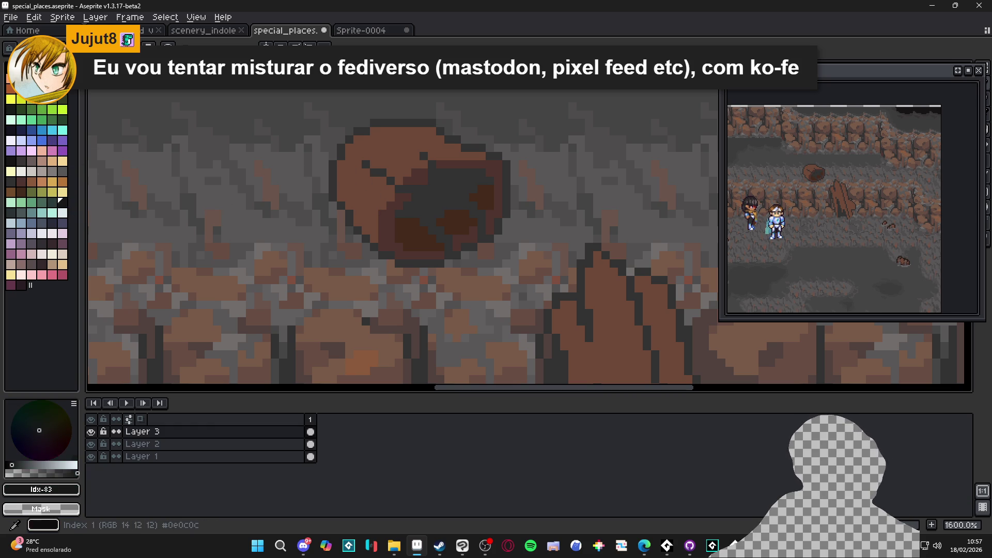
Add darker red-brown pixels along the hole's rim, top row and left side
left_click(403, 152)
left_click(416, 193)
left_click(437, 179)
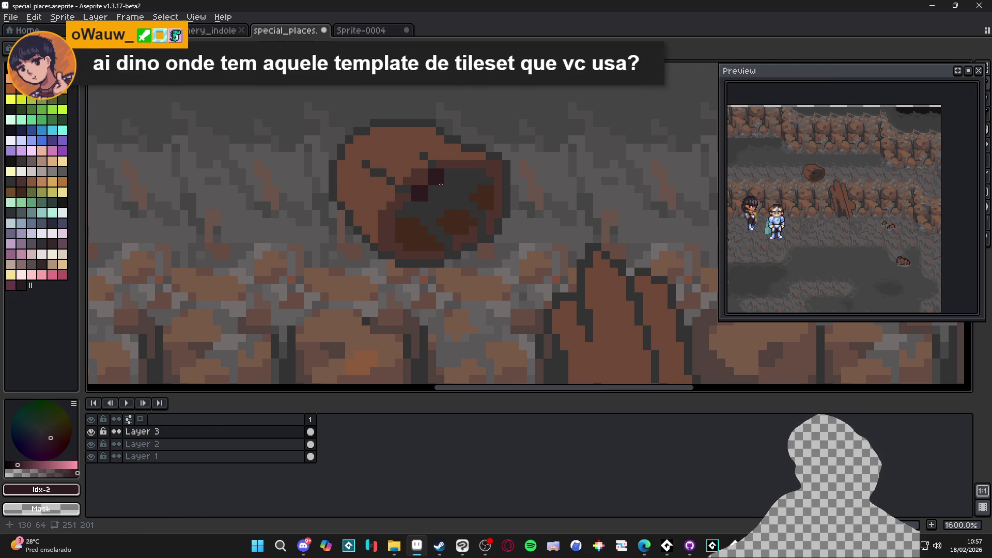
left_click_drag(454, 179, 477, 178)
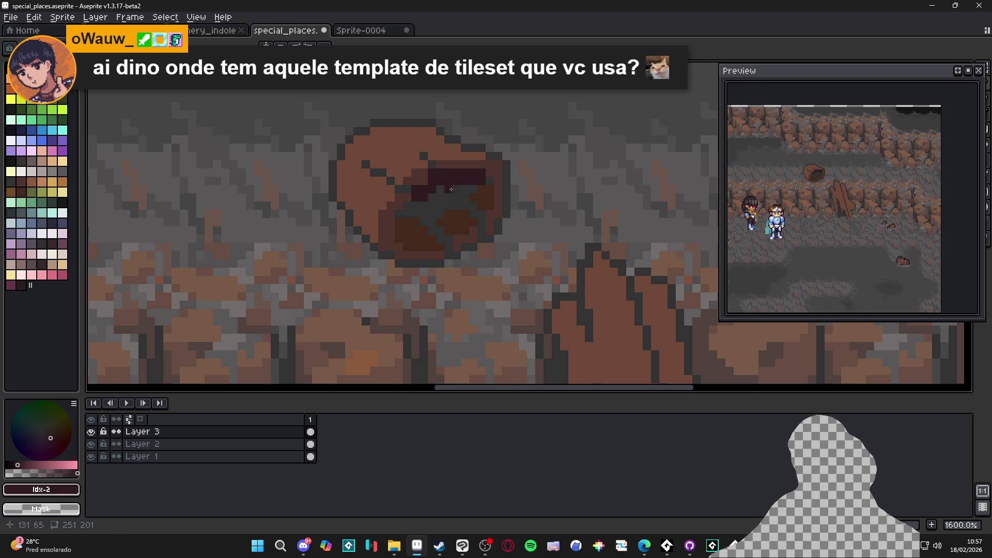
left_click(402, 190)
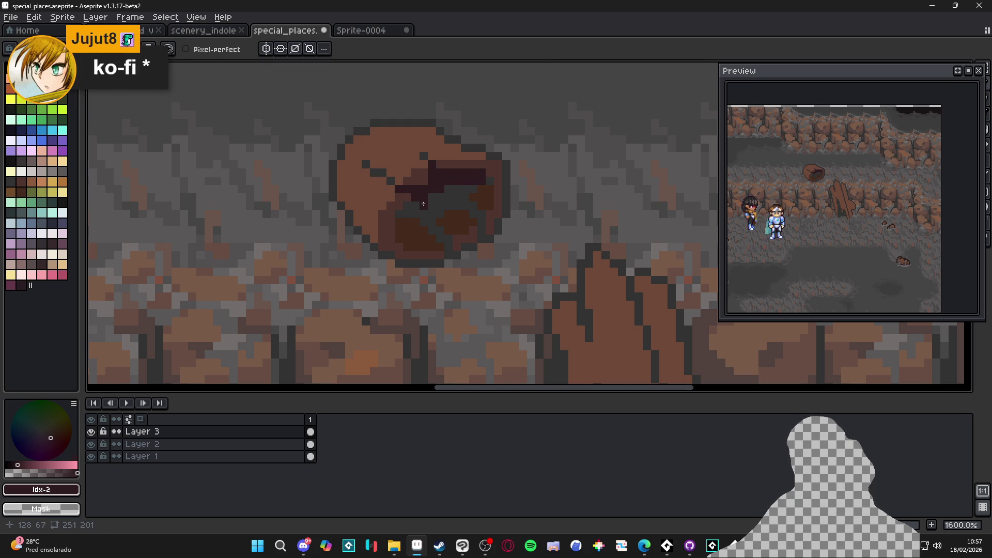
left_click(432, 207)
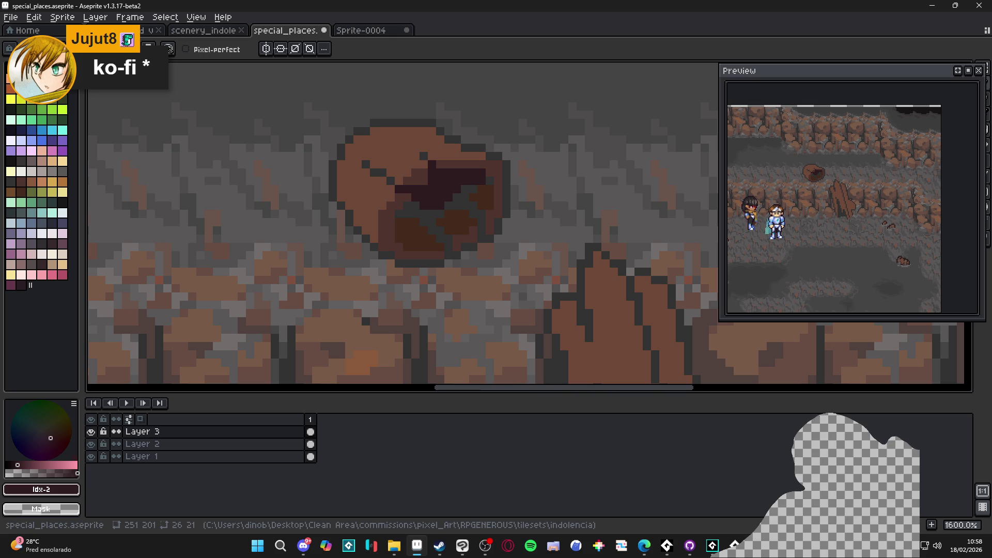
Search Edge for 'lotovik template' and view the tile47 autotiling template page
key("alt+Tab")
type("loto")
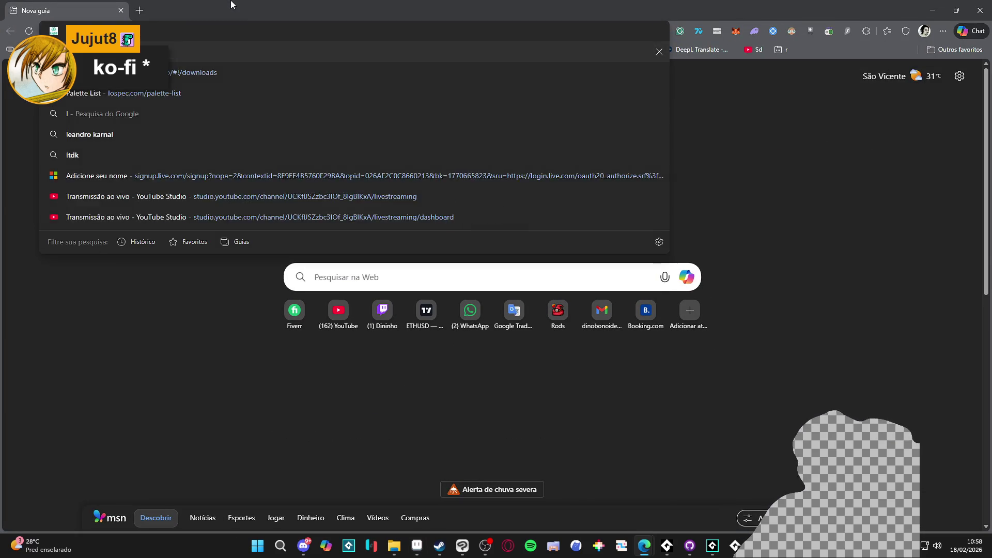
type("vik")
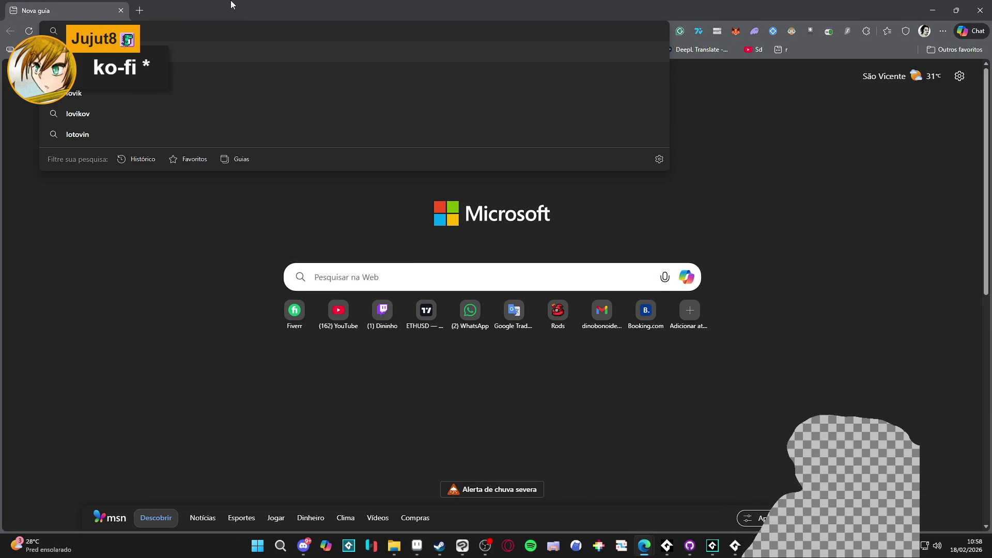
type(" template")
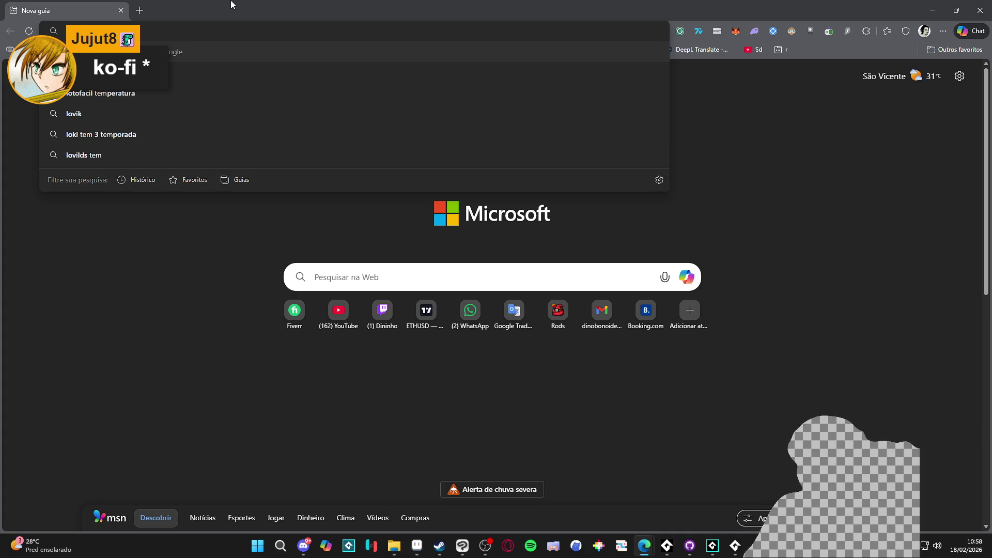
key("Return")
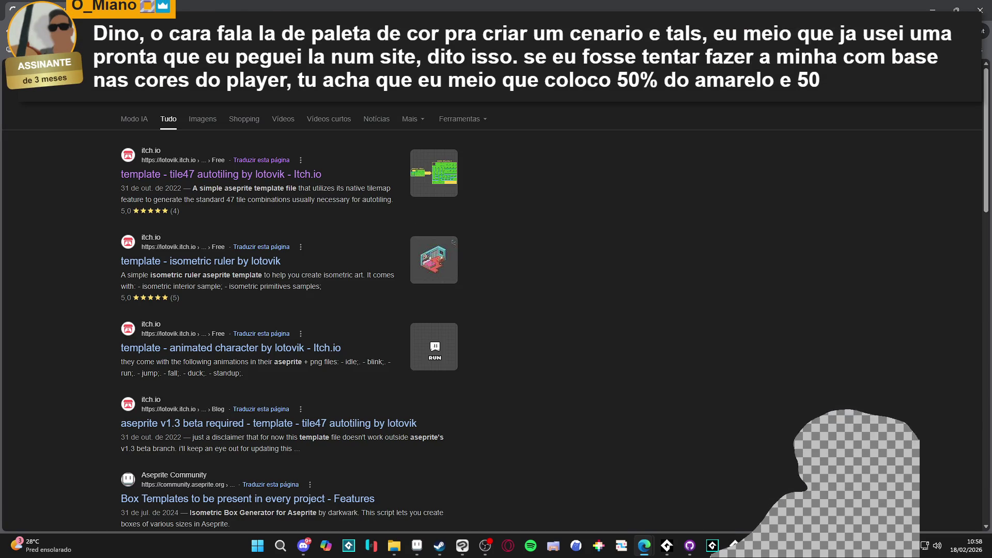
left_click(220, 174)
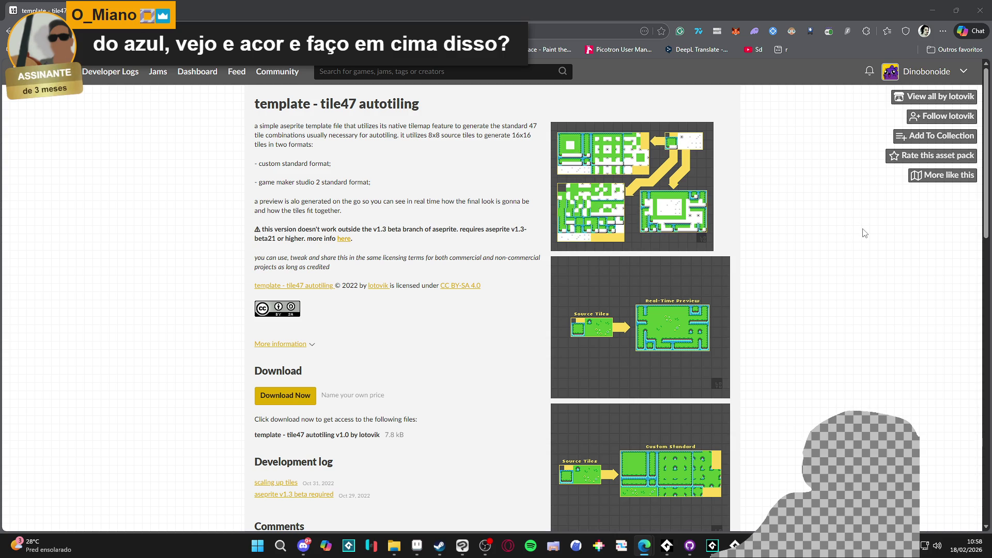
left_click(933, 10)
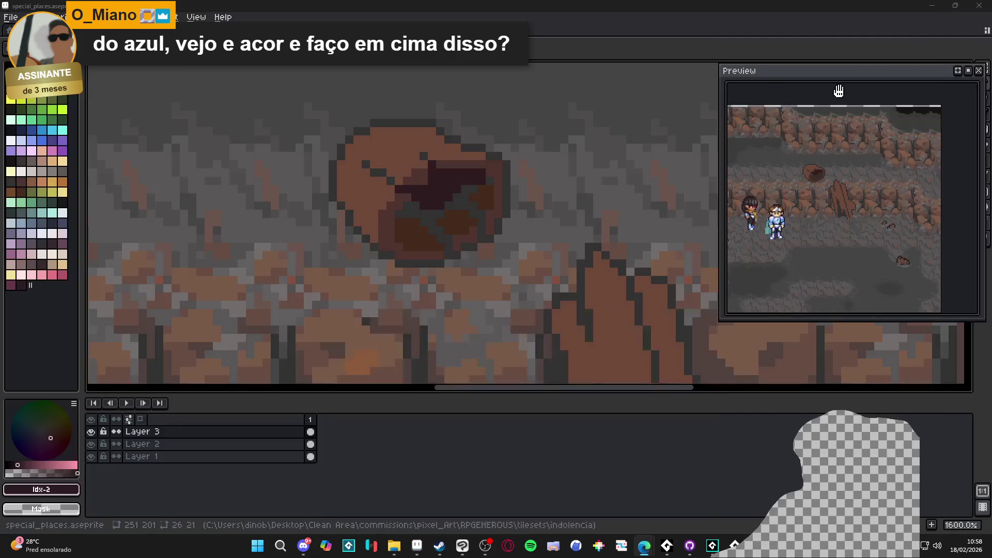
Paint two #323232 dark grey pixels in the hole and sample the near-black brown #2d1b1c
left_click(402, 214)
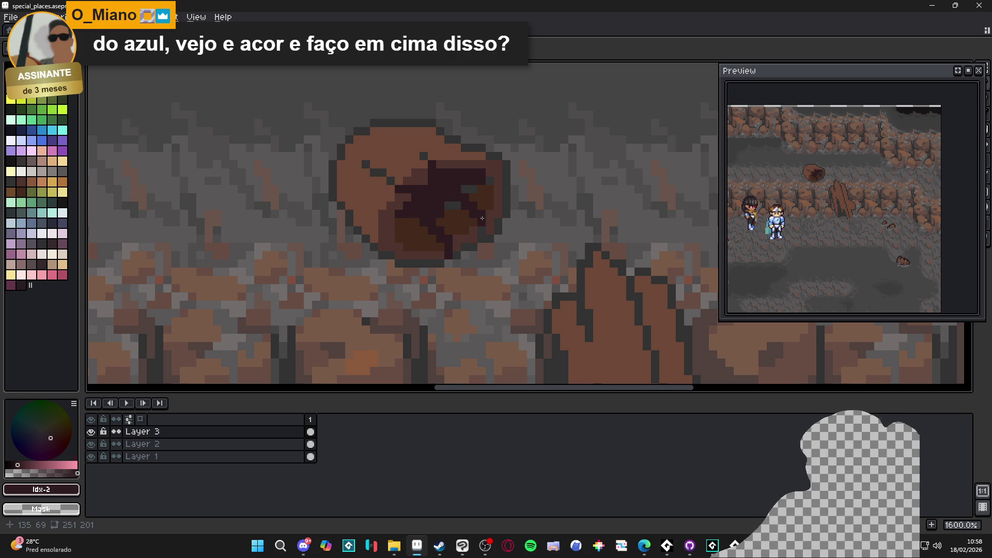
left_click(452, 202, "alt")
left_click(439, 211)
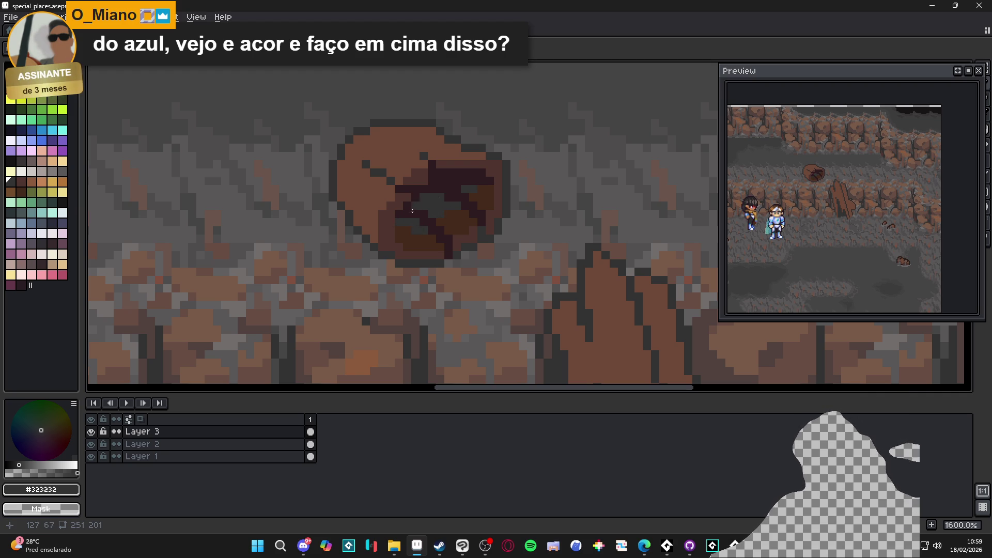
left_click(399, 227, "alt")
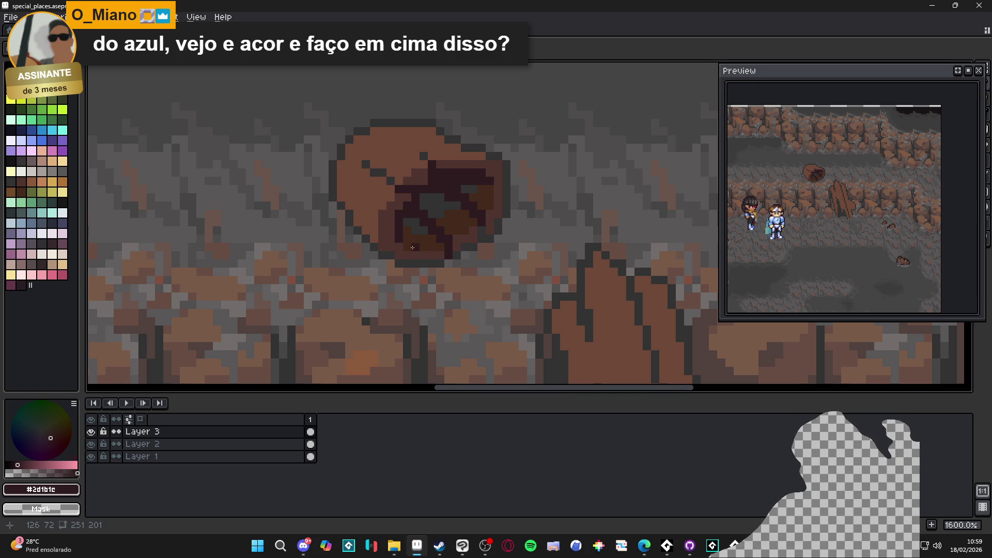
Toggle between Eraser and Pencil while panning the rock, then save special_places.aseprite
left_click_drag(425, 191, 436, 212)
scroll(435, 210, "down", 1)
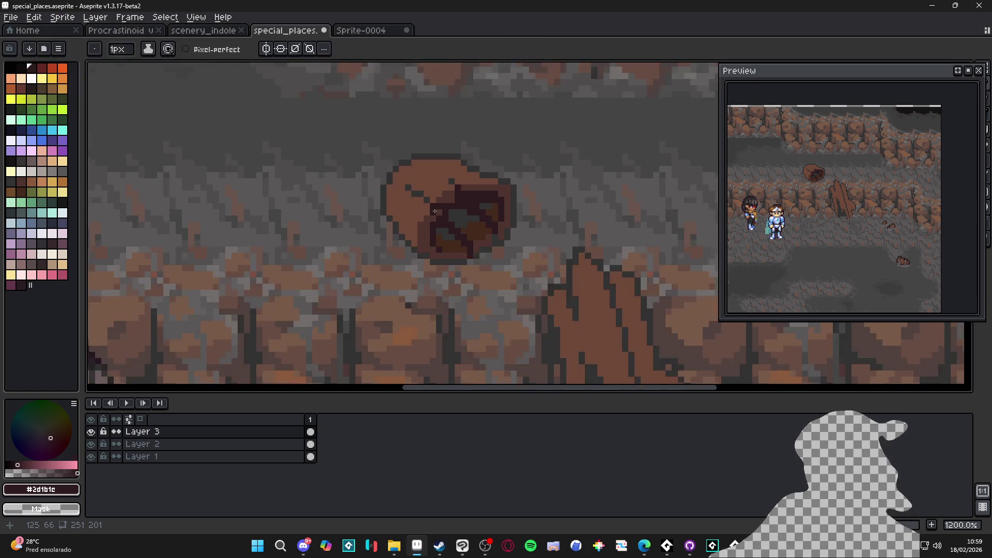
scroll(436, 207, "down", 1)
scroll(439, 206, "up", 2)
scroll(442, 203, "down", 2)
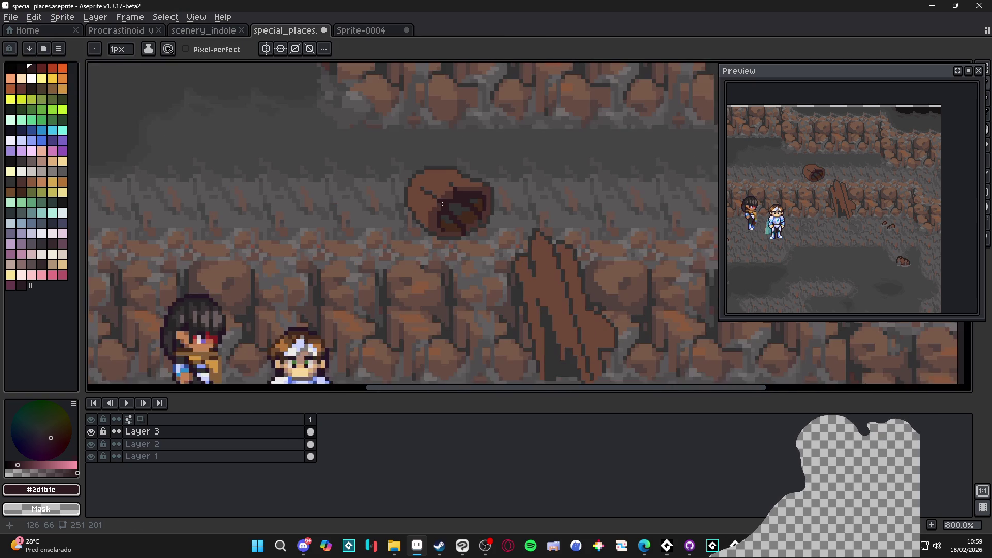
key("e")
scroll(475, 217, "up", 1)
scroll(491, 230, "up", 1)
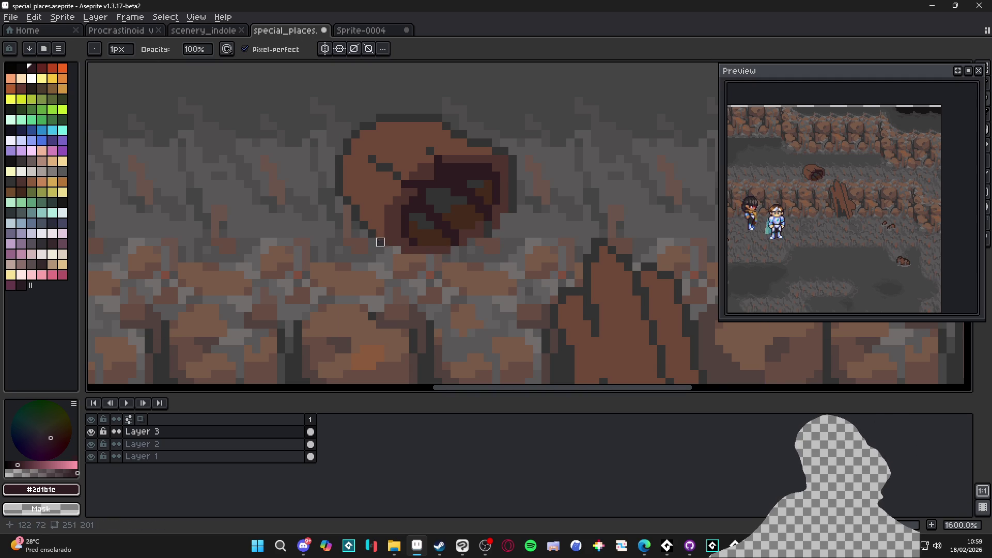
left_click_drag(389, 242, 399, 237)
key("b")
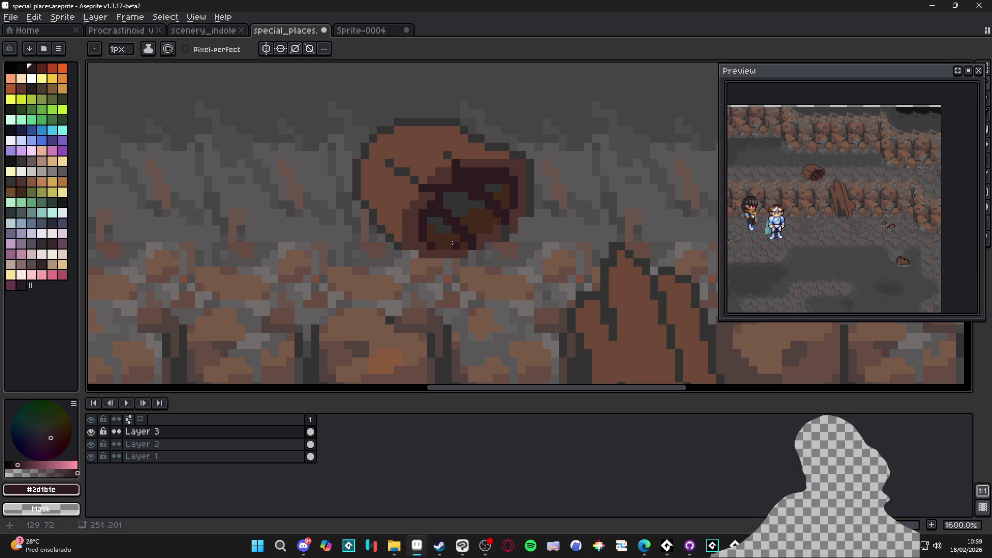
left_click_drag(450, 172, 489, 202)
scroll(472, 184, "down", 1)
key("ctrl+s")
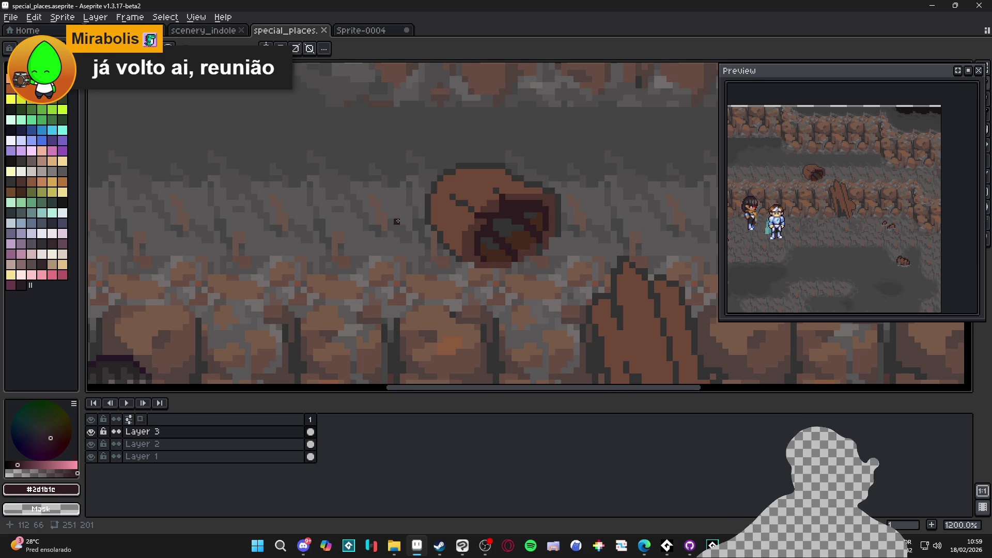
Pick the brown #6c4837 and sample another colour near the cave floor pebbles
scroll(557, 202, "up", 1)
left_click(557, 202, "alt")
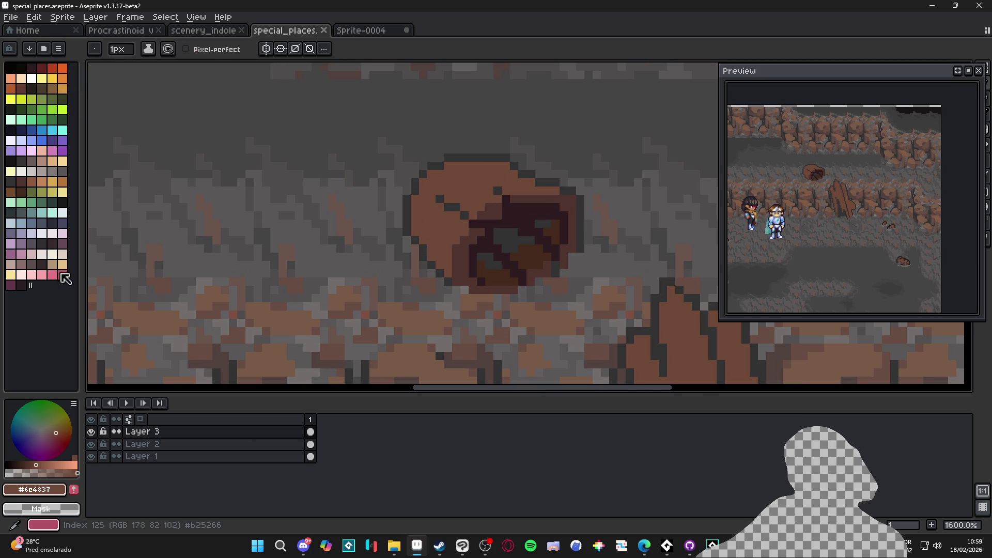
scroll(515, 267, "down", 3)
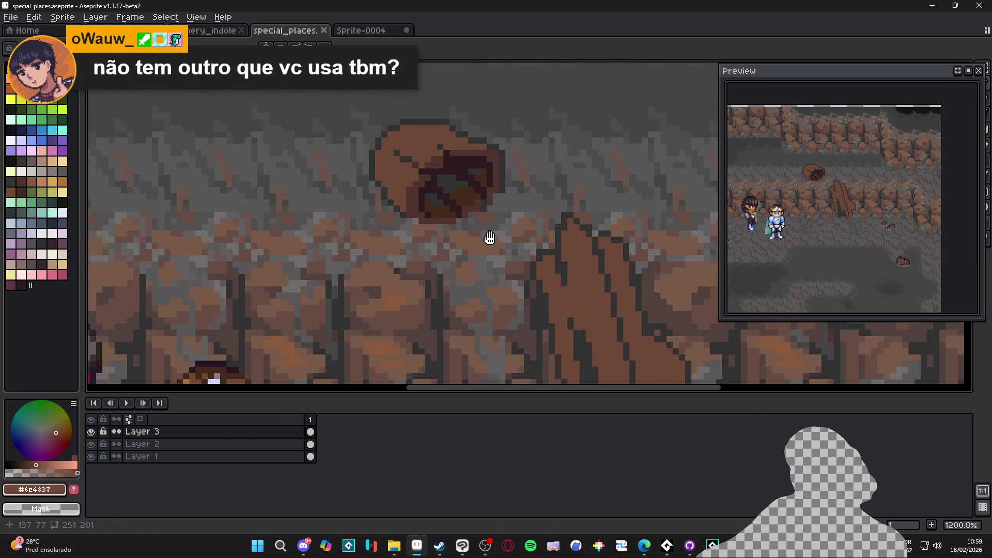
left_click_drag(645, 316, 498, 231)
scroll(573, 286, "up", 2)
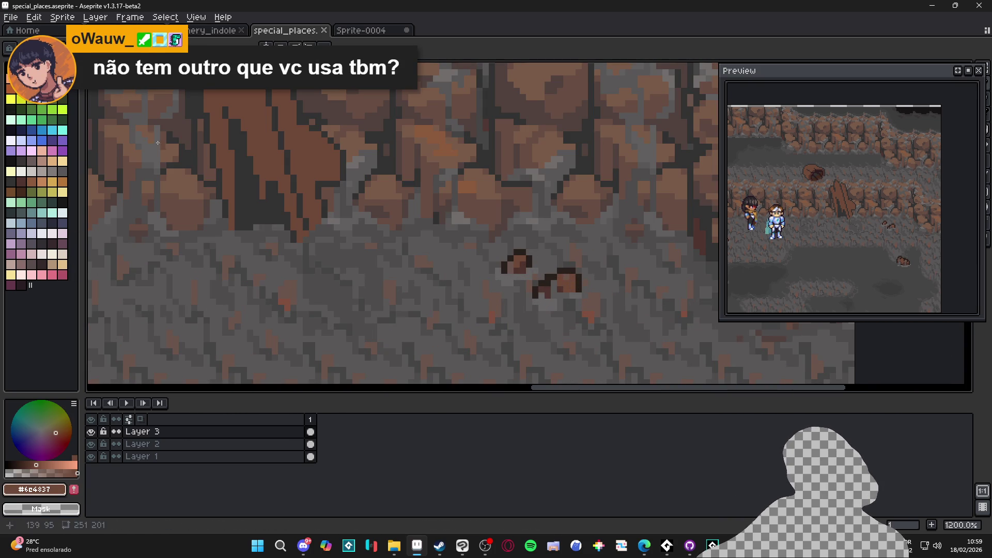
left_click(306, 146, "alt")
mouse_move(230, 131)
left_mouse_down()
mouse_move(270, 170)
mouse_move(452, 277)
mouse_move(437, 270)
left_mouse_up()
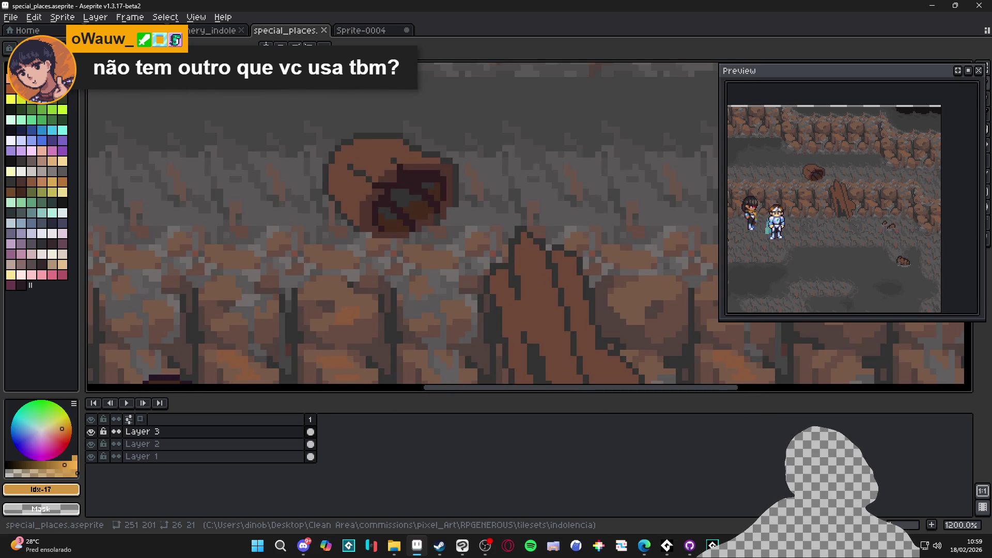
key("ctrl+Tab")
key("ctrl+Tab")
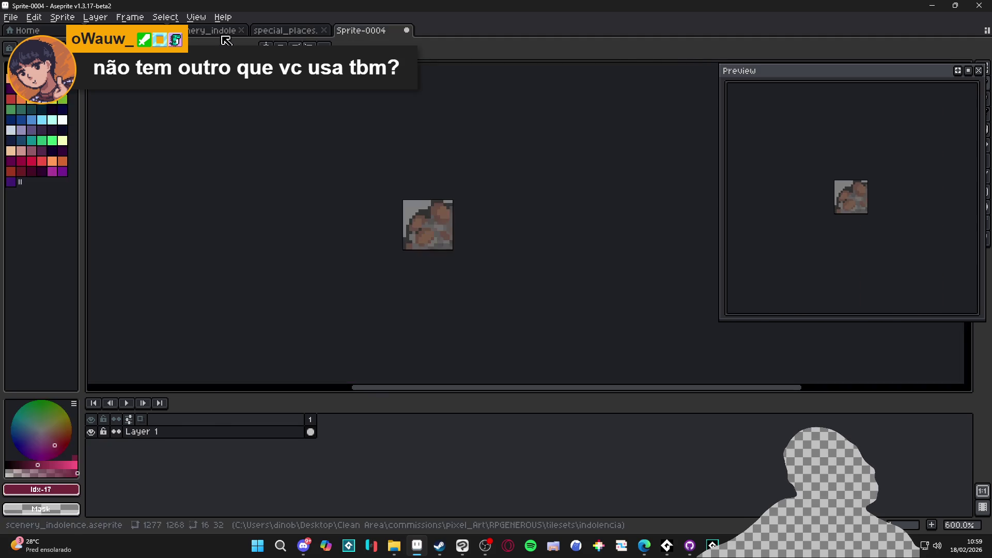
Zoom and pan over the scenery_indolence cliff tiles, then open the tilesets folder in File Explorer
scroll(454, 277, "down", 3)
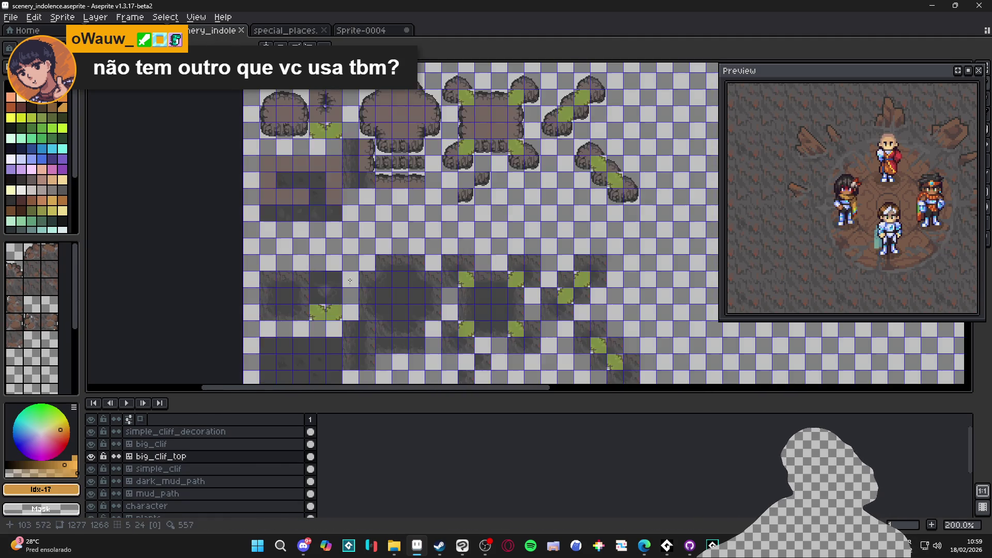
scroll(332, 215, "up", 1)
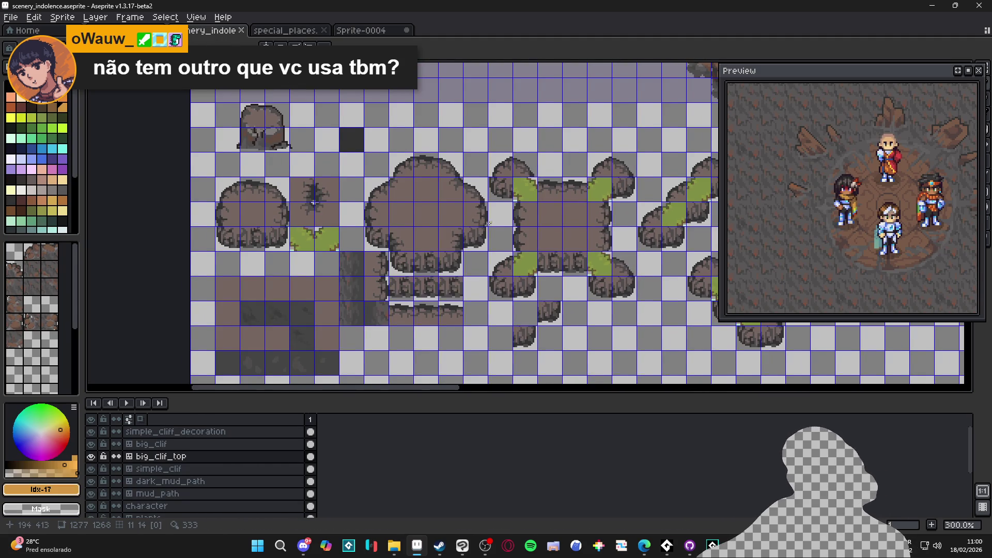
scroll(492, 222, "down", 3)
scroll(335, 261, "up", 2)
mouse_move(336, 262)
left_mouse_down()
mouse_move(343, 177)
mouse_move(365, 290)
mouse_move(386, 223)
mouse_move(383, 305)
left_mouse_up()
scroll(383, 305, "down", 1)
scroll(363, 299, "up", 1)
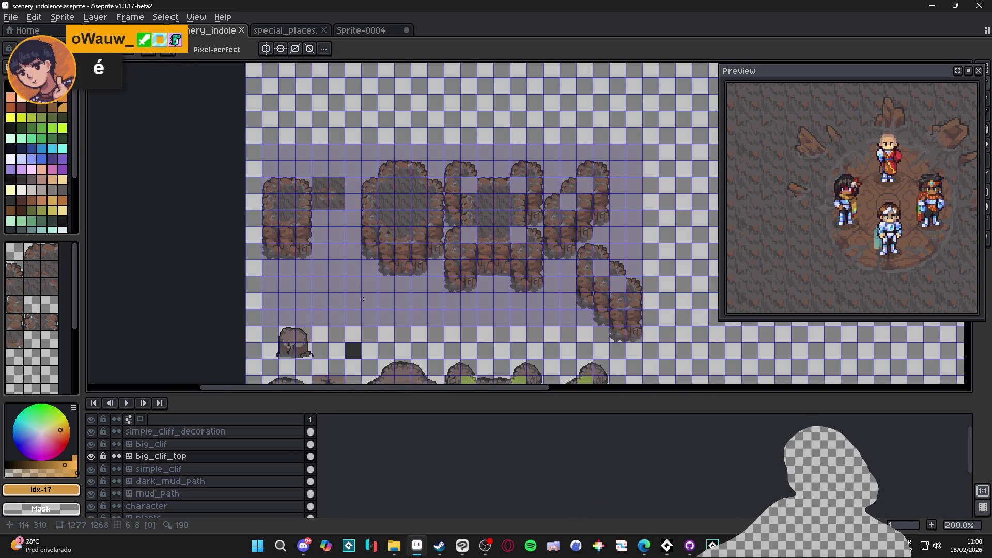
left_click(394, 547)
left_click(516, 28)
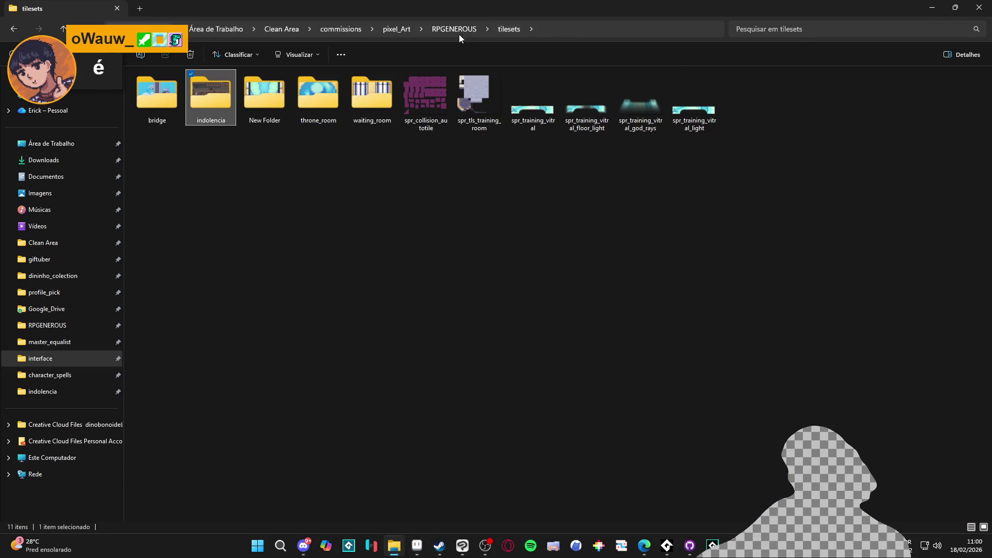
left_click(456, 29)
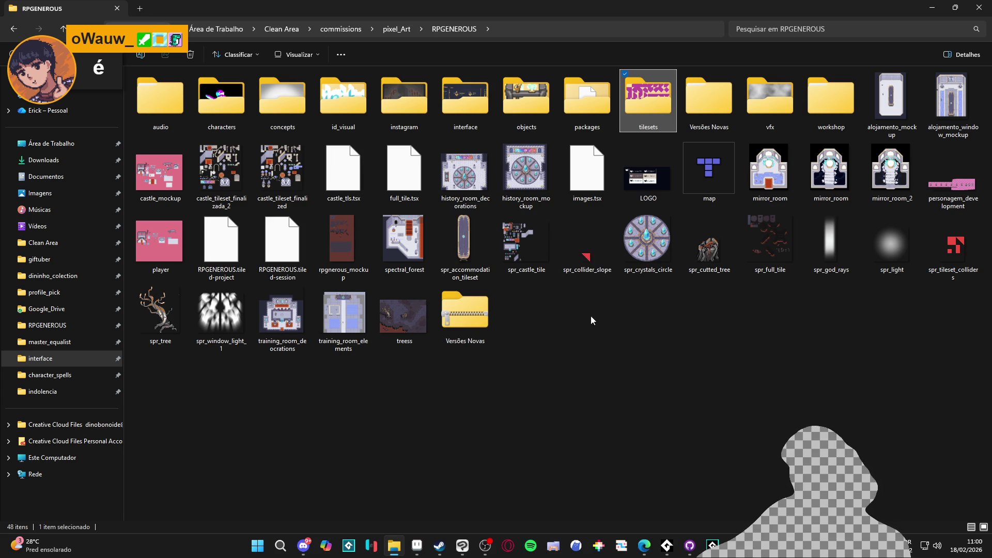
left_click(396, 29)
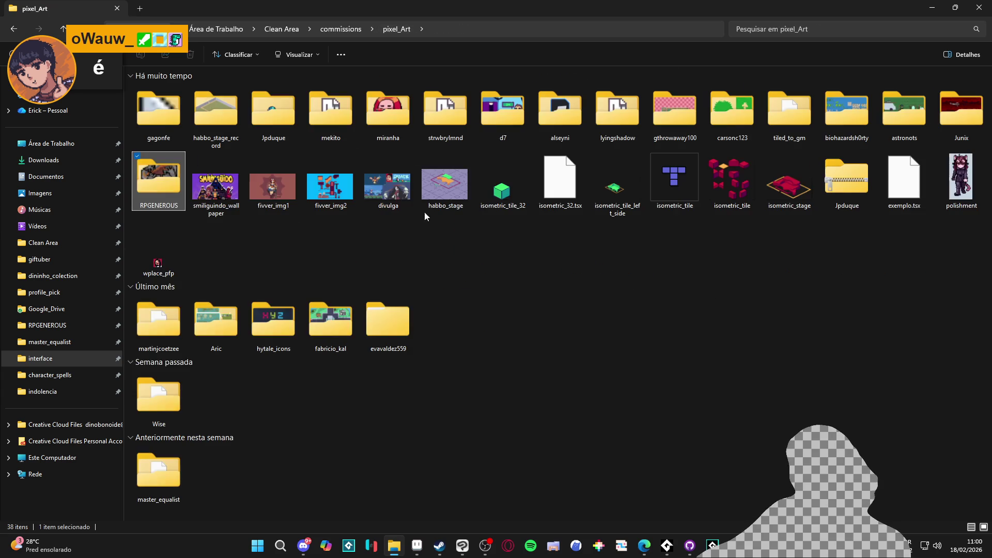
double_click(340, 339)
double_click(534, 129)
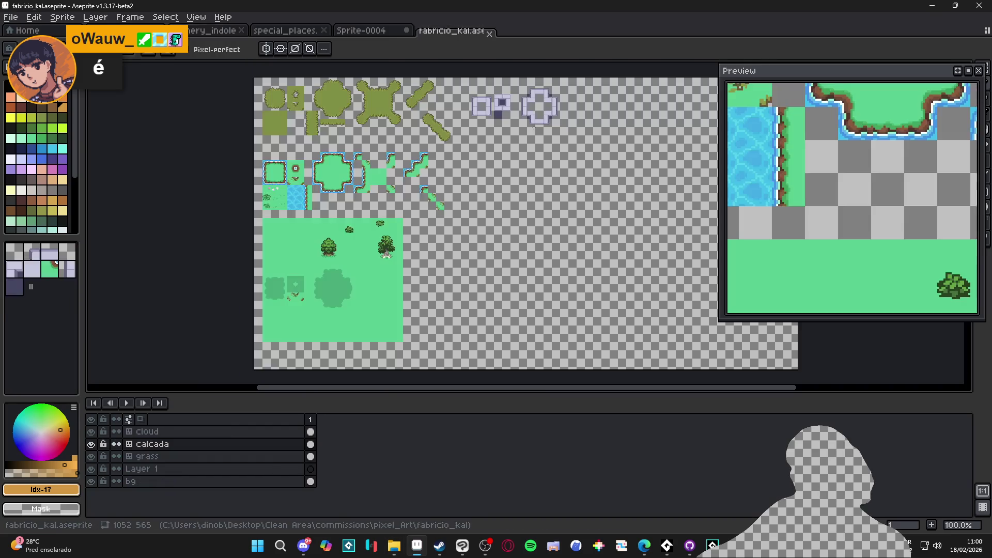
On the bg layer, marquee the top-left olive grass tiles and start a new sprite
scroll(335, 116, "down", 1)
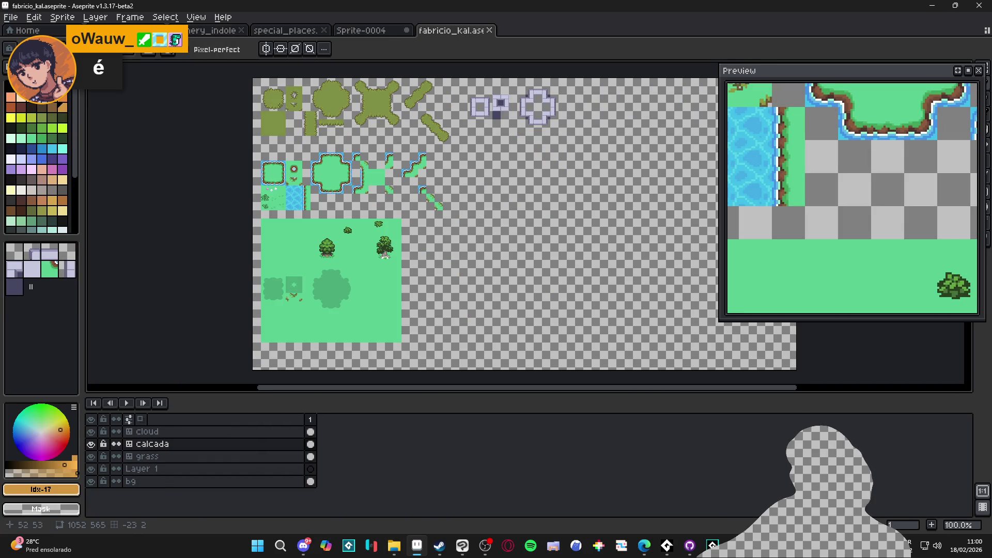
left_click(279, 105, "ctrl")
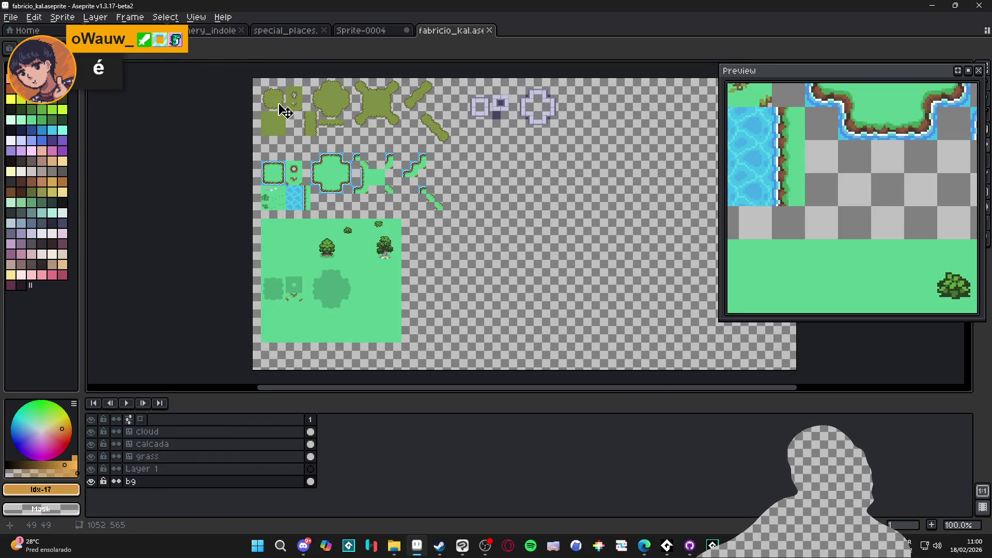
scroll(283, 110, "up", 2)
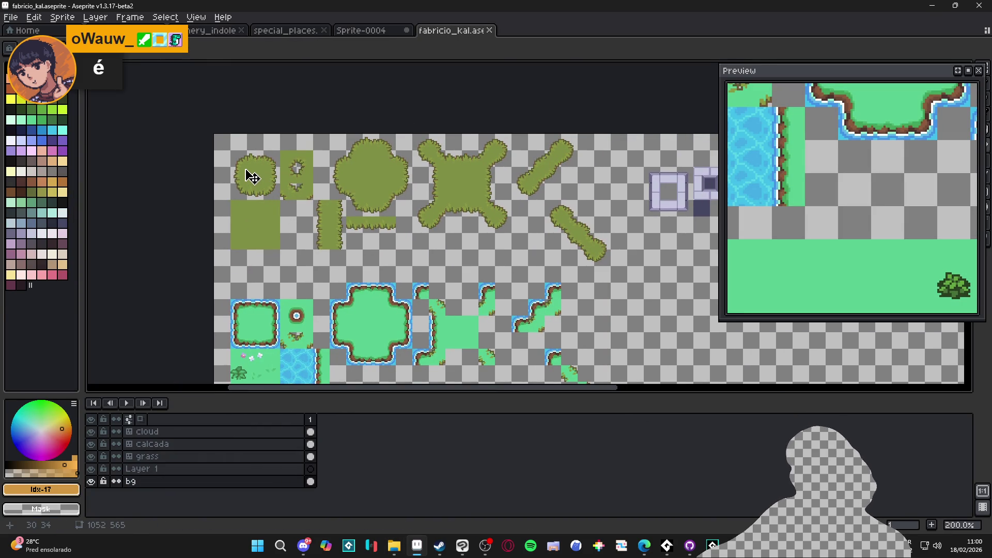
key("m")
left_click_drag(312, 183, 237, 144)
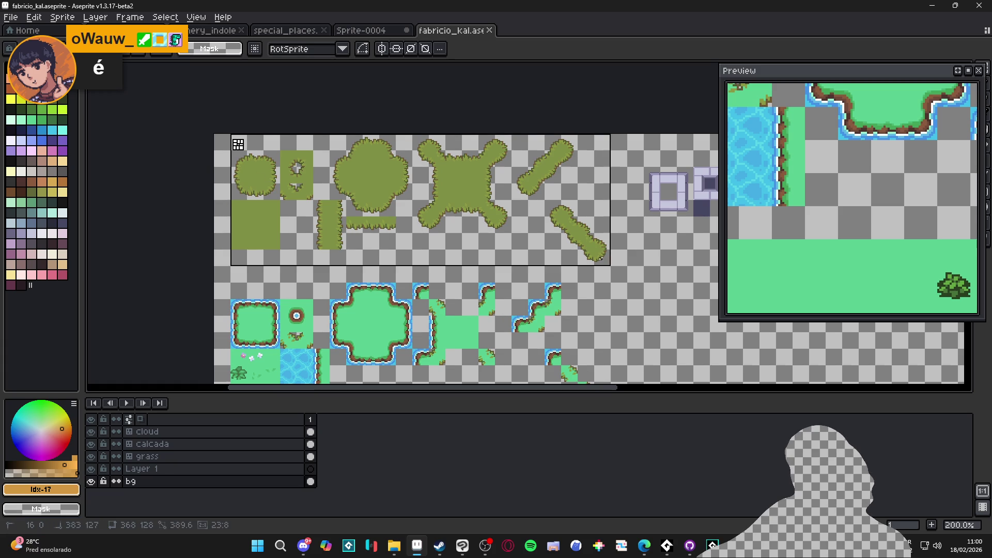
left_click(11, 17)
left_click(23, 32)
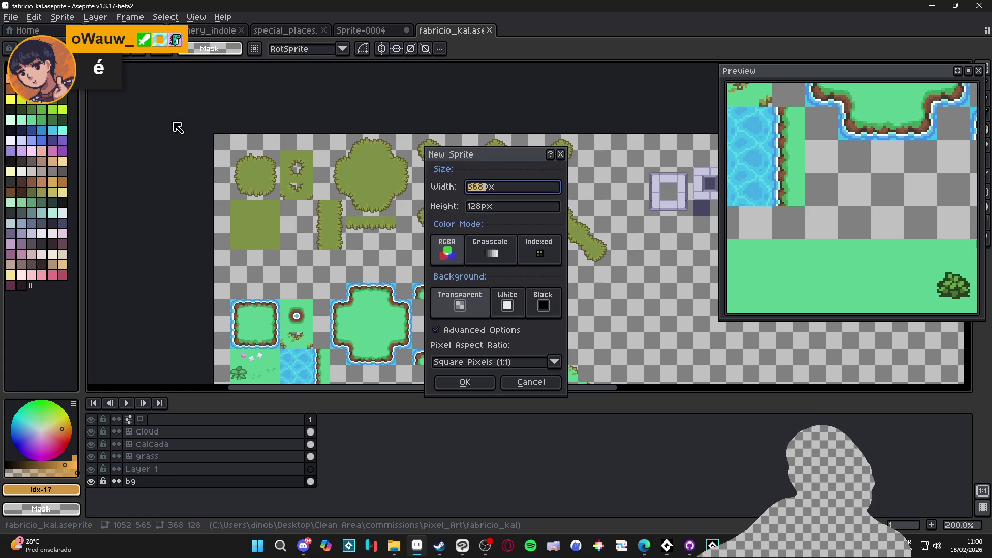
Create the 368×128 sprite, paste the grass tiles, and convert Layer 1 to a 16×16 tilemap
left_click(482, 385)
key("ctrl+v")
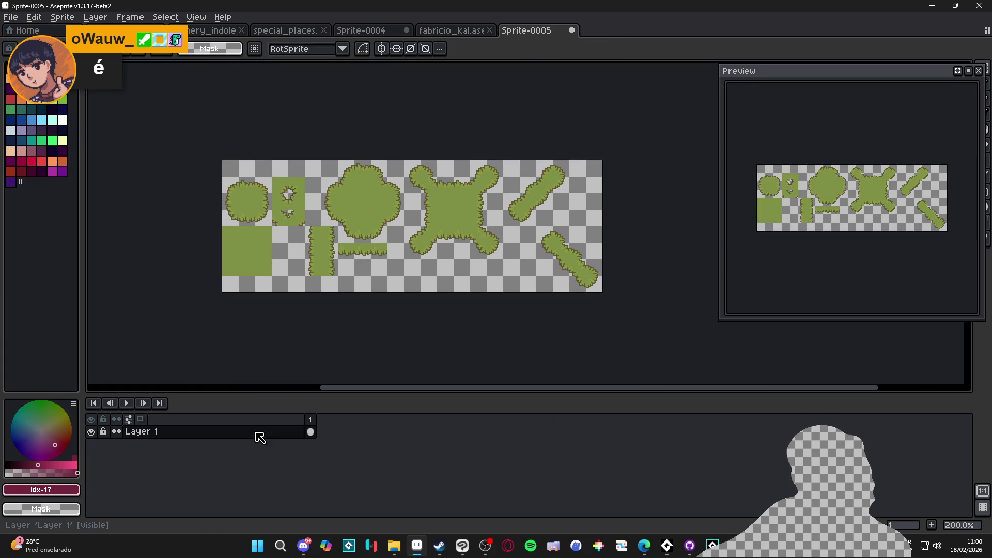
right_click(257, 433)
mouse_move(320, 471)
left_click(367, 503)
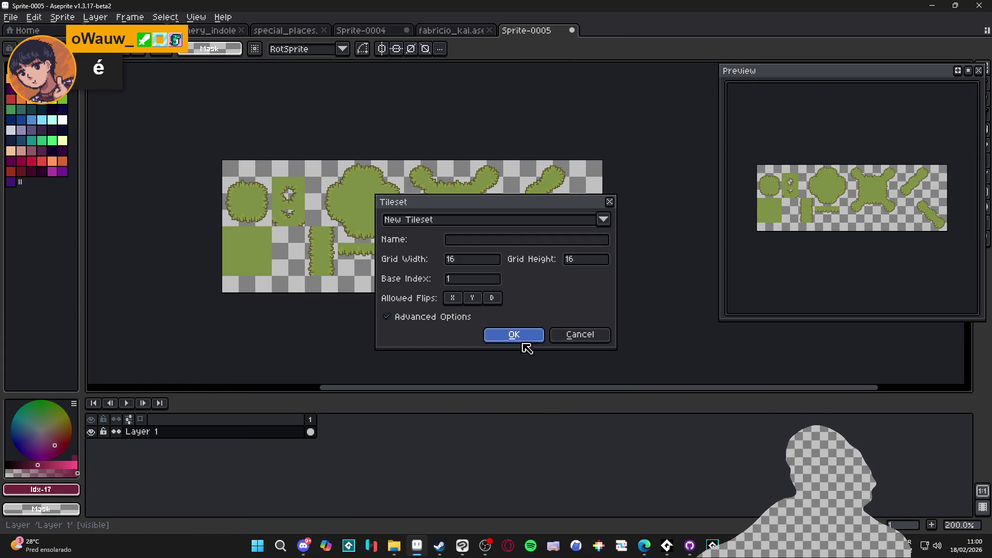
left_click(522, 336)
Save the sprite to Área de Trabalho as template_dino.aseprite
left_click(11, 17)
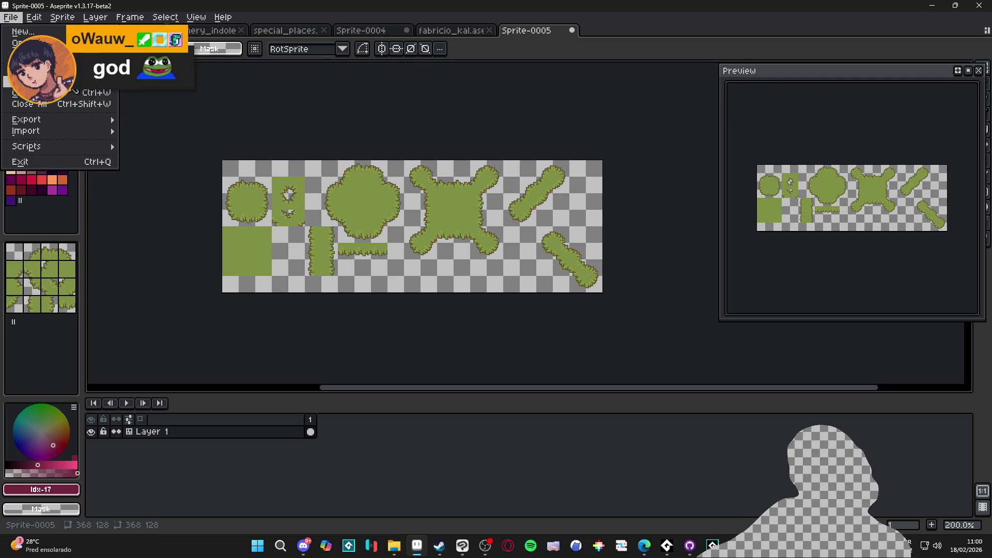
left_click(31, 81)
left_click(650, 404)
key("Escape")
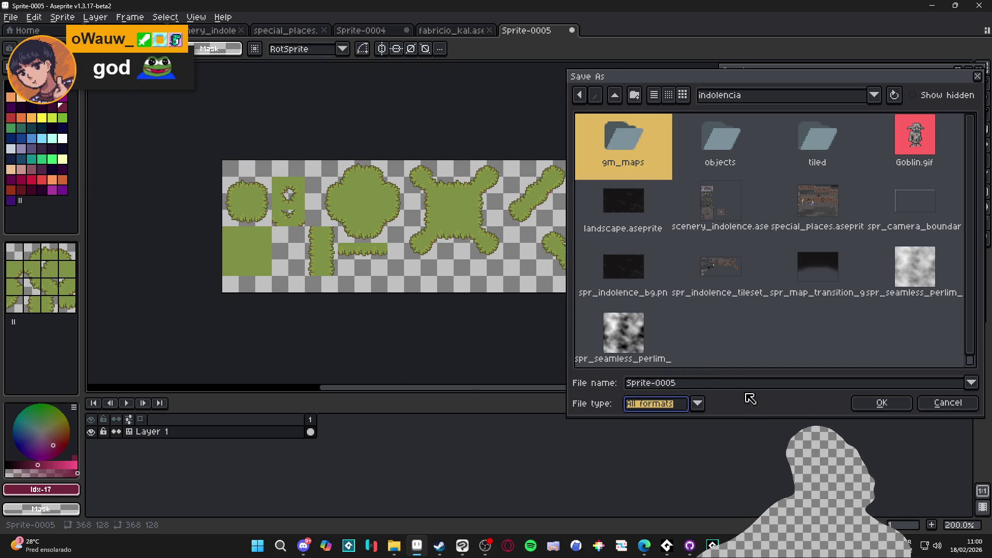
left_click(740, 96)
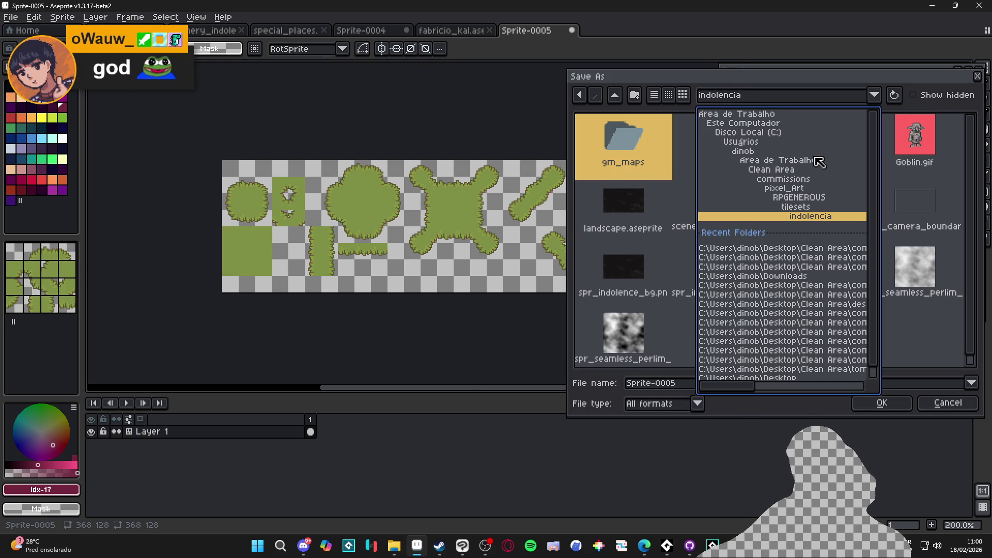
left_click(817, 159)
left_click(678, 383)
key("ctrl+a")
type("t")
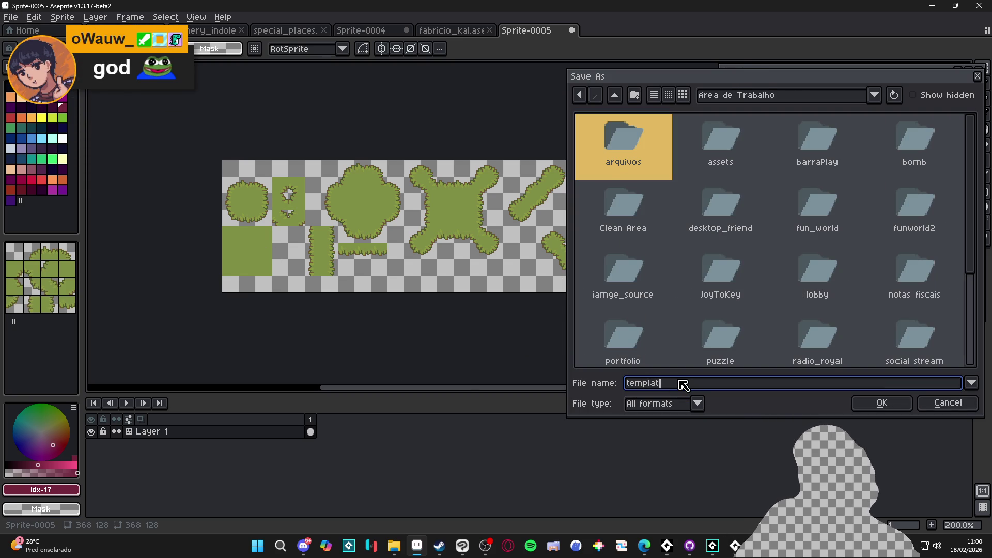
type("e_dino")
key("Return")
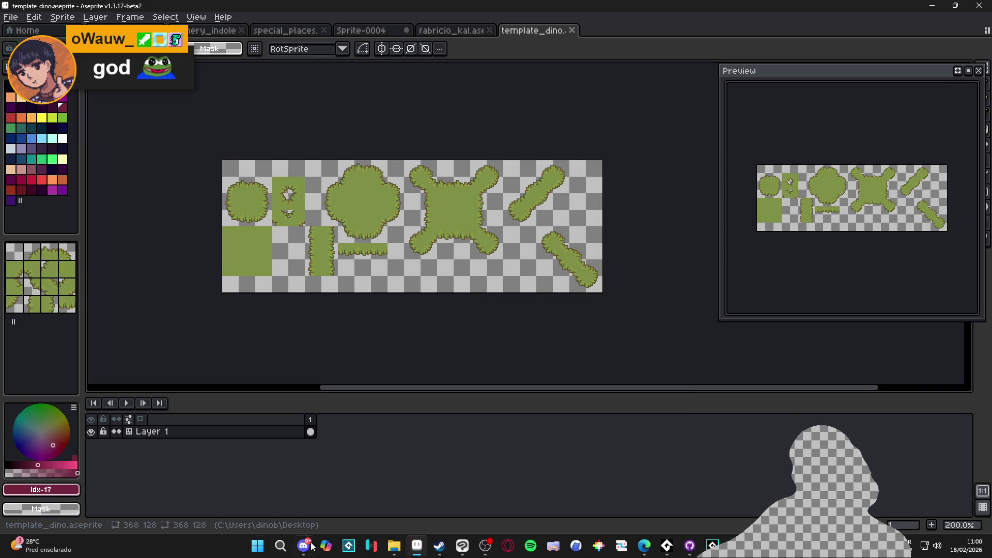
left_click(302, 548)
left_click(303, 547)
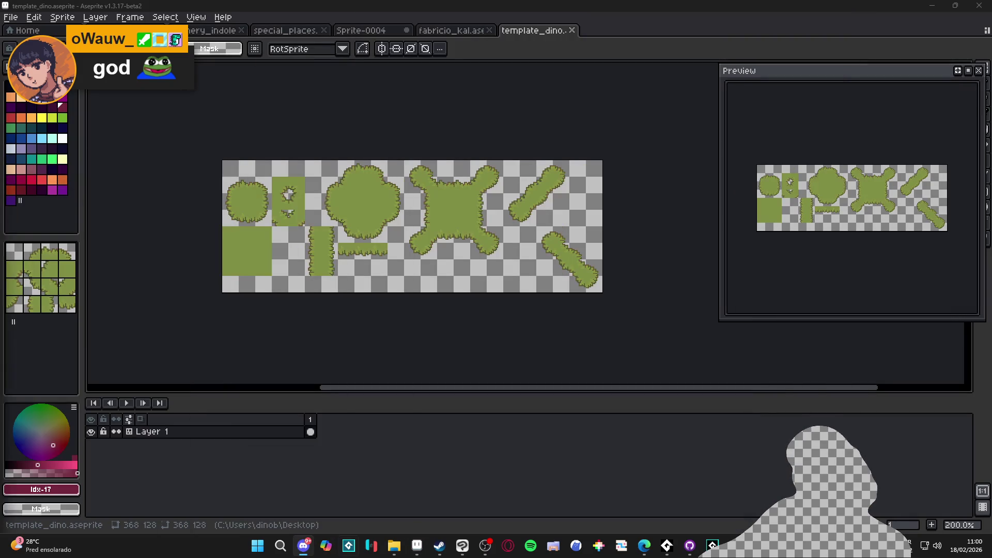
Find template_dino in the Área de Trabalho folder and drag it onto Discord
left_click(395, 547)
left_click(51, 143)
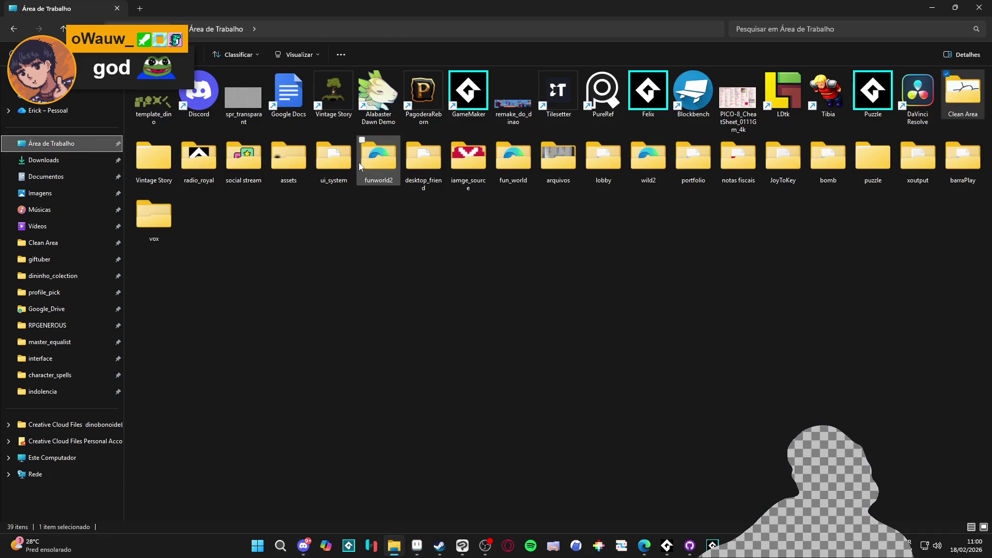
left_click(158, 109)
mouse_move(157, 110)
left_mouse_down()
mouse_move(304, 545)
mouse_move(417, 546)
mouse_move(561, 60)
left_mouse_up()
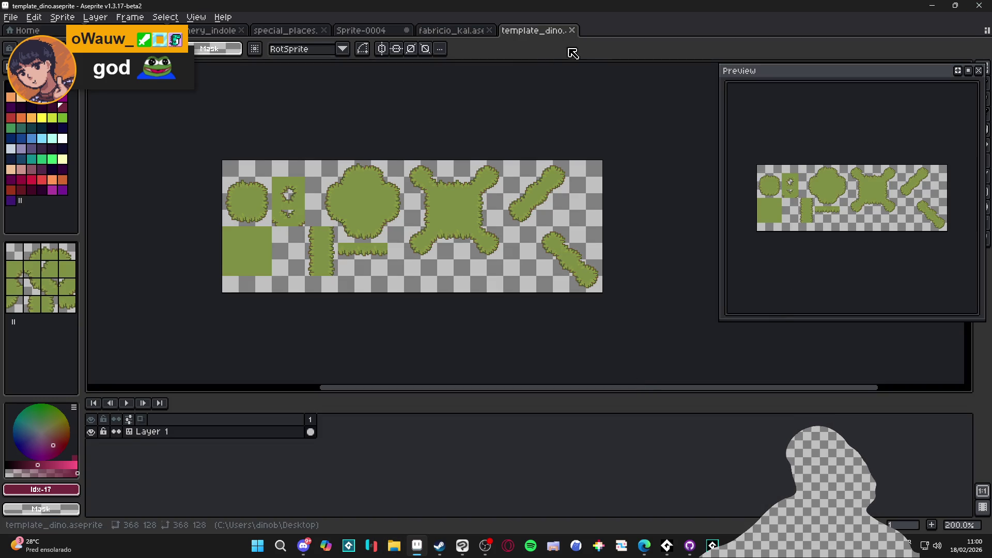
Close the template_dino sprite and return to the special_places cave scene
left_click(572, 30)
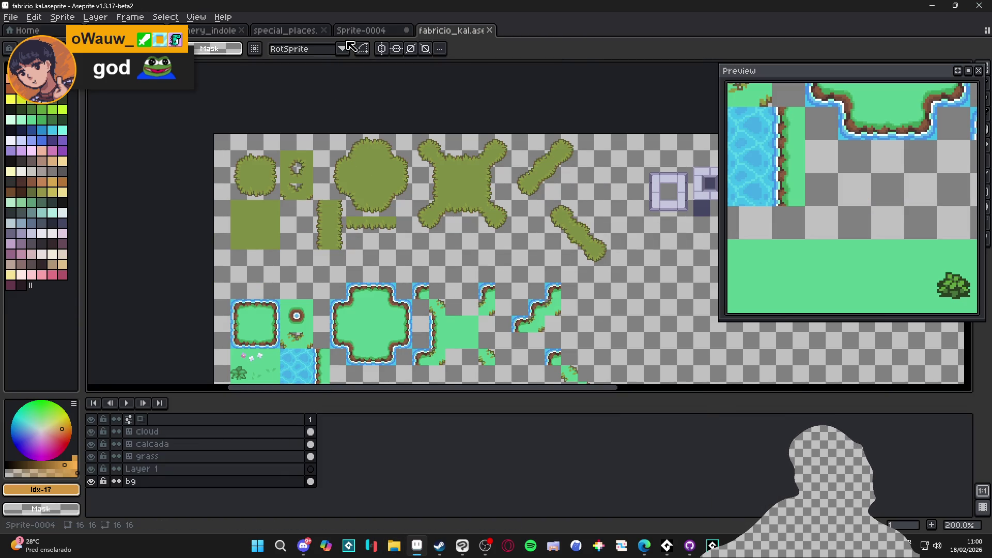
left_click(351, 30)
left_click(310, 30)
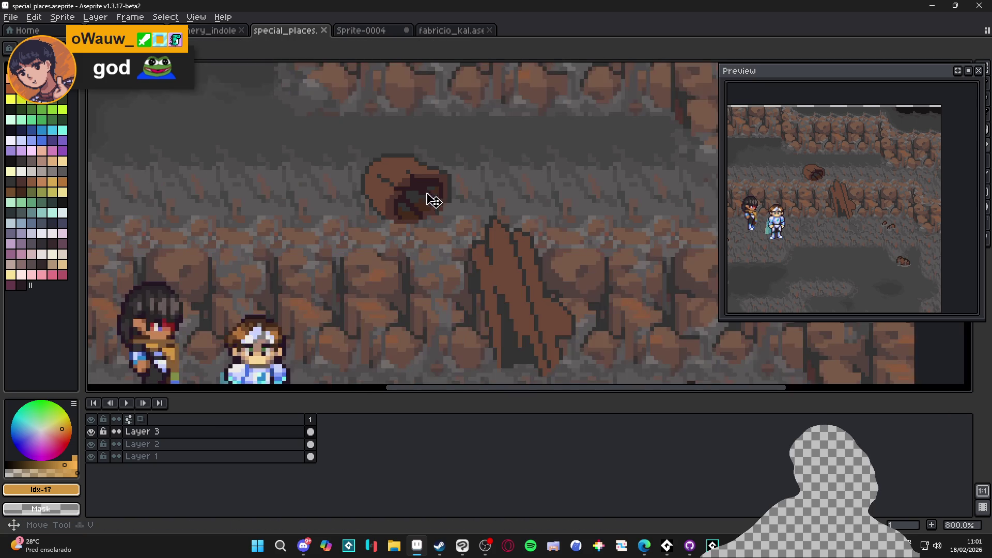
scroll(433, 202, "down", 2)
Pencil dark brown #2d1b1c shading down the stalagmite
key("b")
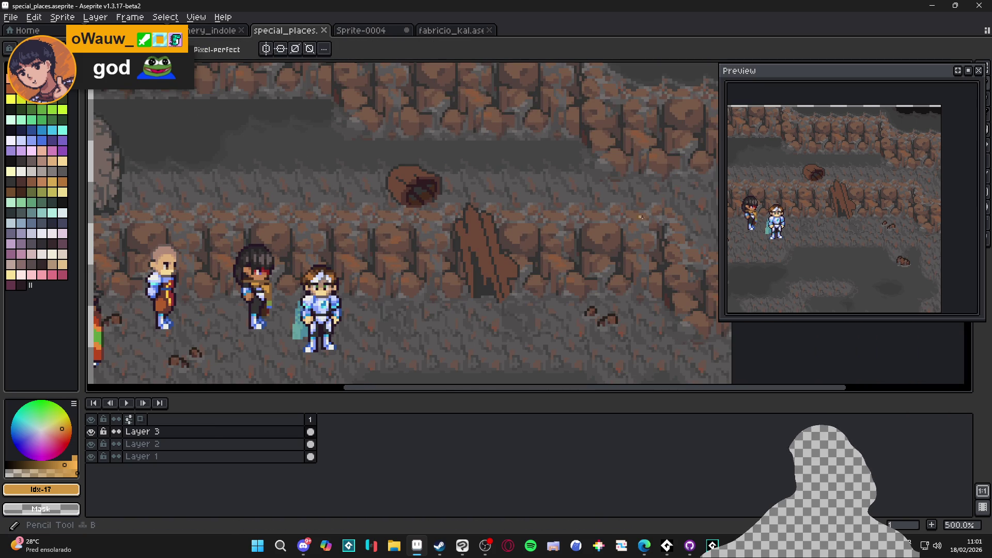
scroll(416, 174, "up", 4)
left_click(416, 175, "alt")
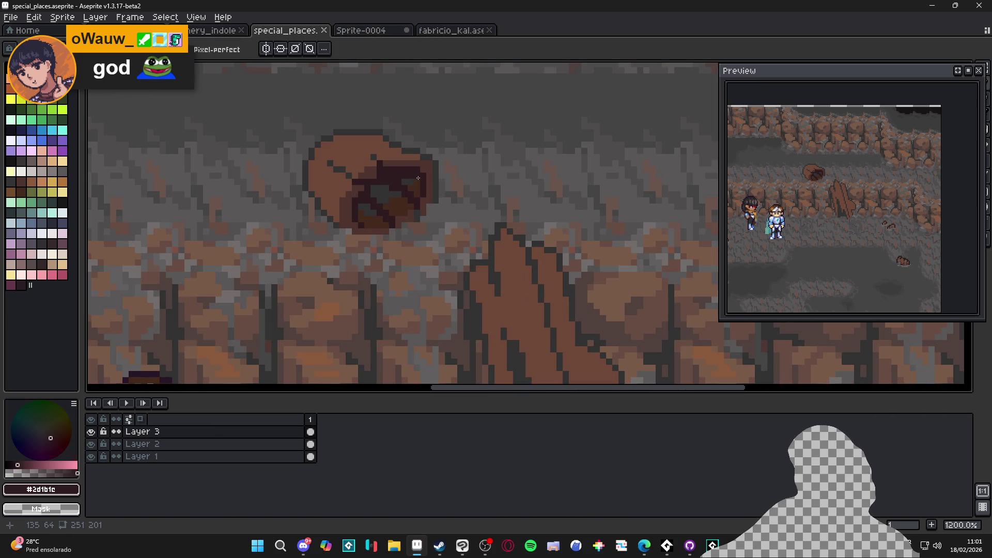
scroll(418, 180, "down", 4)
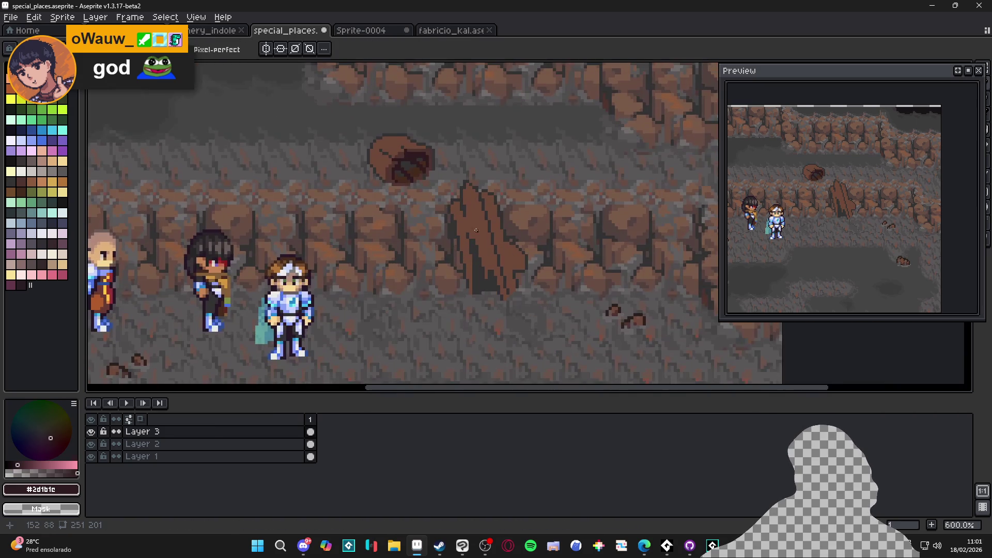
scroll(478, 246, "up", 5)
left_click(478, 246)
scroll(479, 245, "up", 1)
mouse_move(475, 232)
left_mouse_down()
mouse_move(474, 209)
mouse_move(480, 260)
mouse_move(493, 237)
mouse_move(488, 287)
mouse_move(505, 309)
left_mouse_up()
left_click(457, 196)
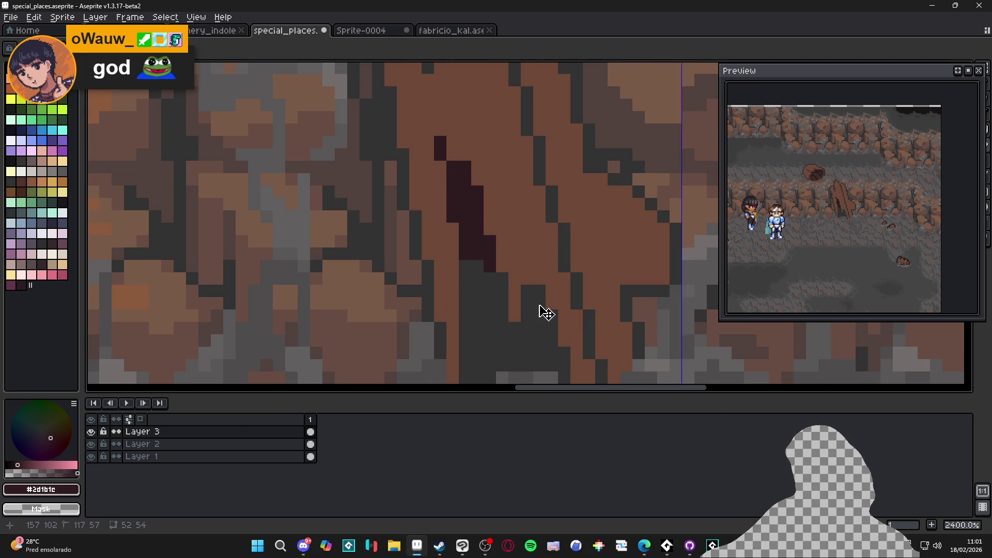
mouse_move(551, 345)
left_mouse_down()
mouse_move(526, 254)
mouse_move(537, 281)
mouse_move(564, 241)
mouse_move(551, 181)
left_mouse_up()
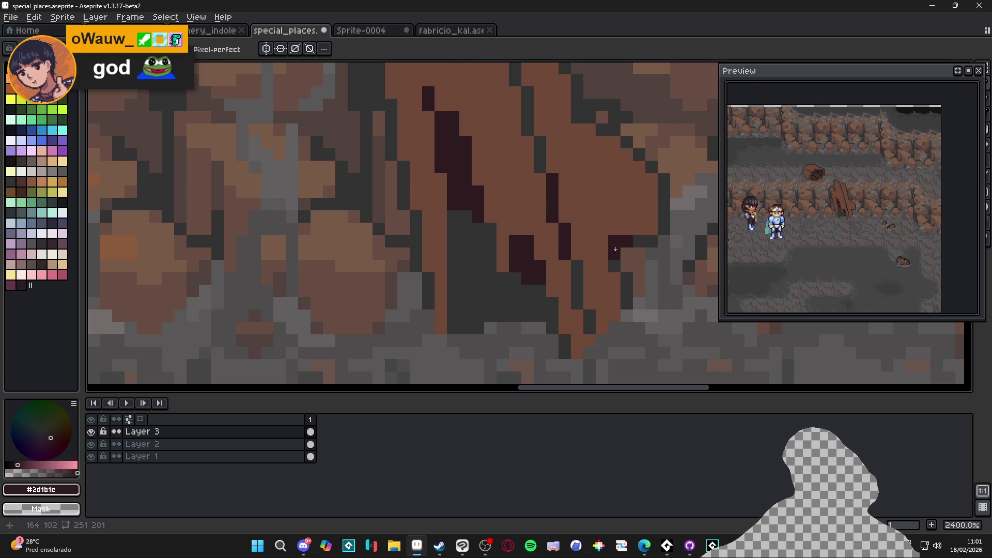
Pick the floor grey #625F5F and set the pencil to 1px
scroll(537, 248, "down", 5)
scroll(537, 247, "up", 2)
scroll(537, 247, "left", 2)
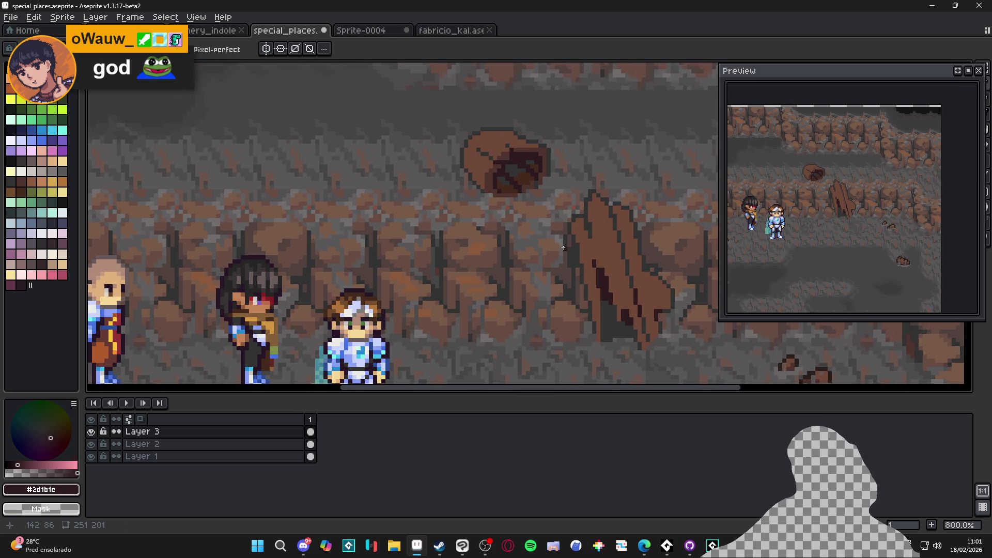
scroll(565, 248, "up", 1)
scroll(565, 248, "right", 1)
scroll(565, 248, "up", 3)
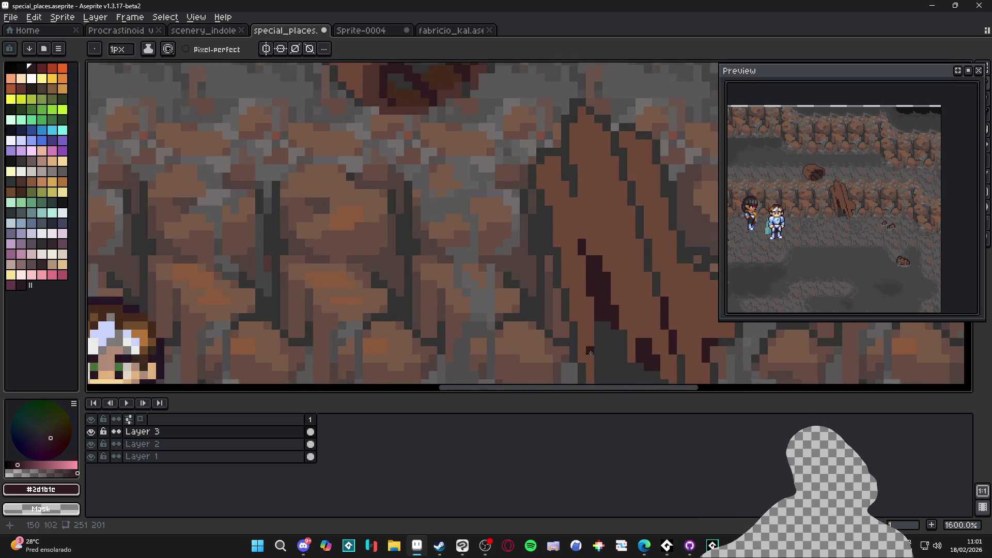
key("e")
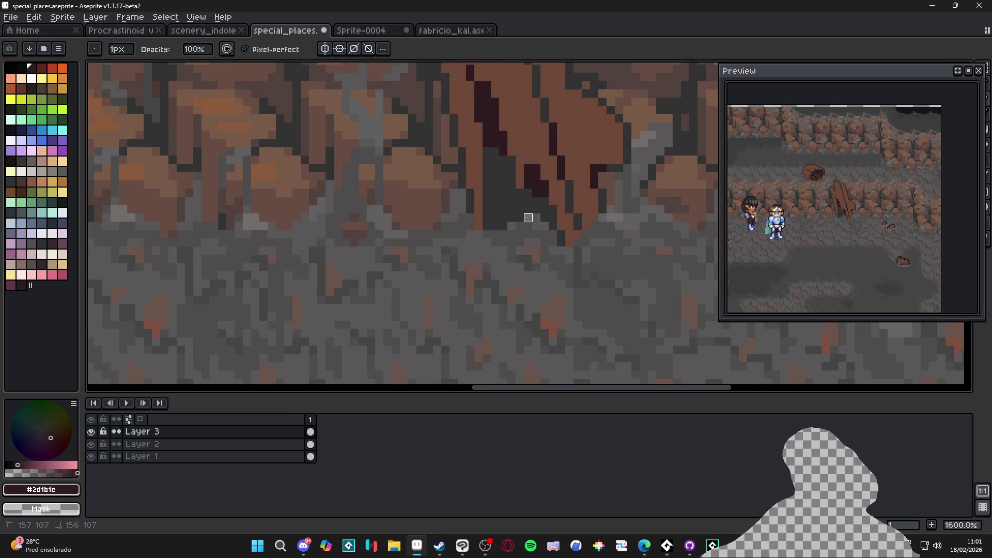
scroll(514, 247, "down", 4)
scroll(514, 247, "up", 4)
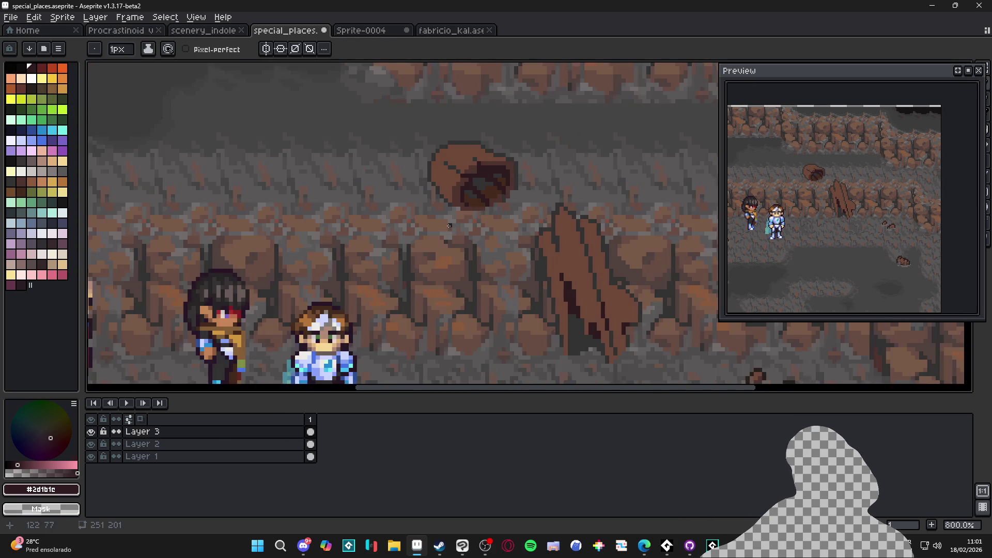
key("i")
left_click(456, 194)
key("b")
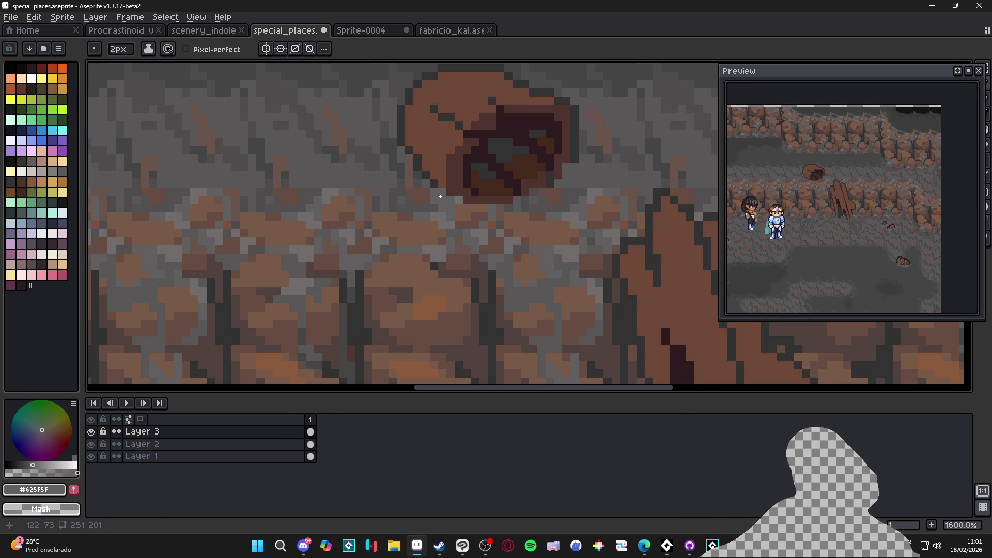
key("minus")
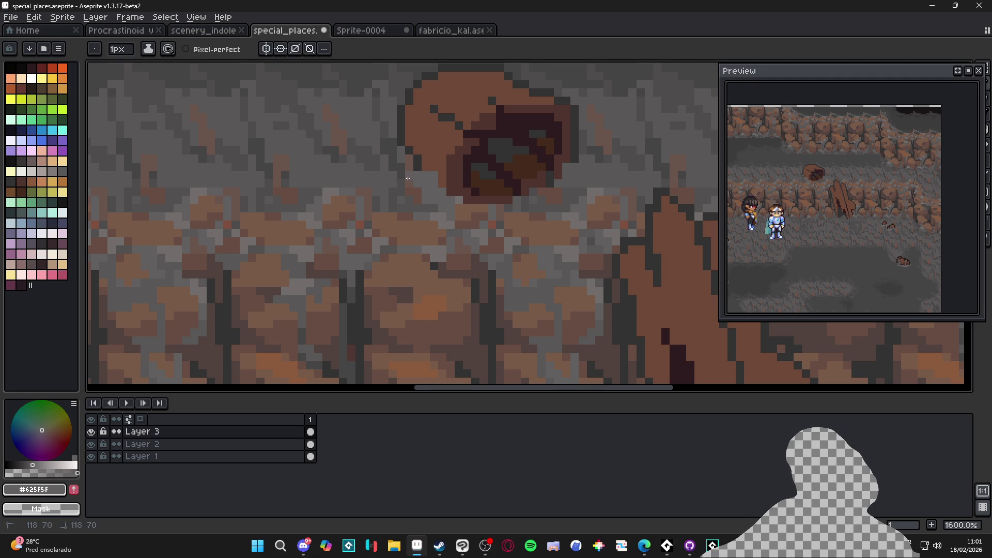
Paint a light-grey #716d6c pixel beside the rock hole, then sample darker wall greys at 1px
scroll(545, 202, "right", 1)
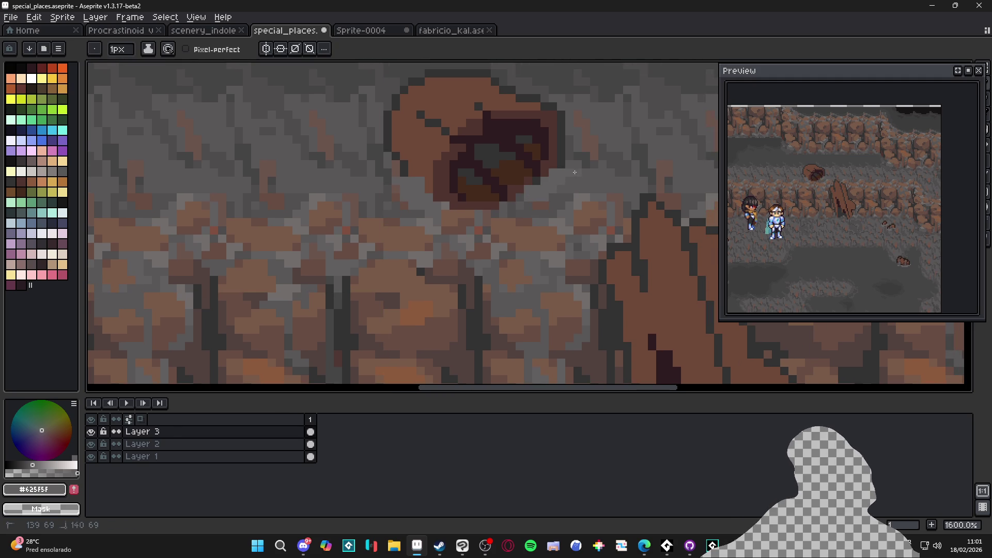
left_click(582, 192, "alt")
left_click(557, 177)
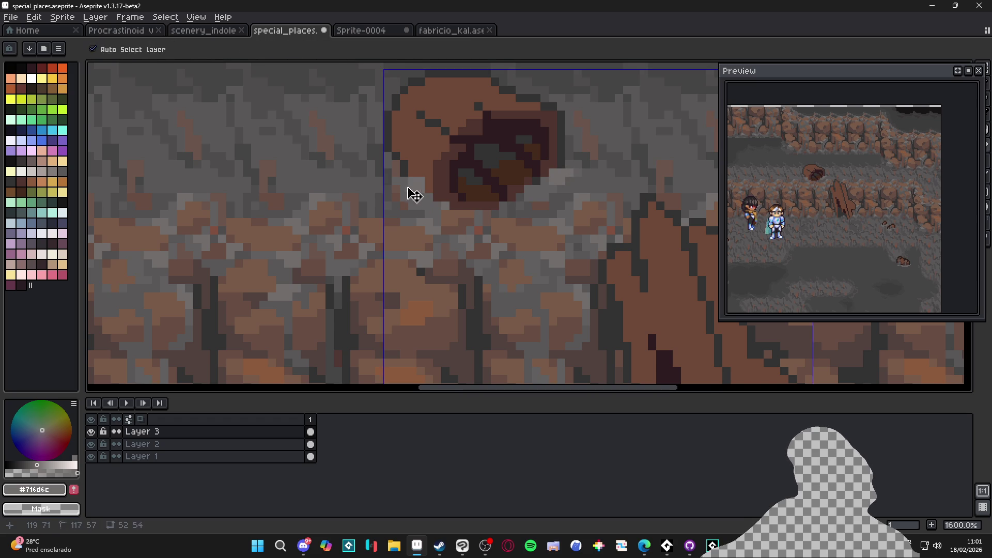
scroll(410, 192, "down", 1)
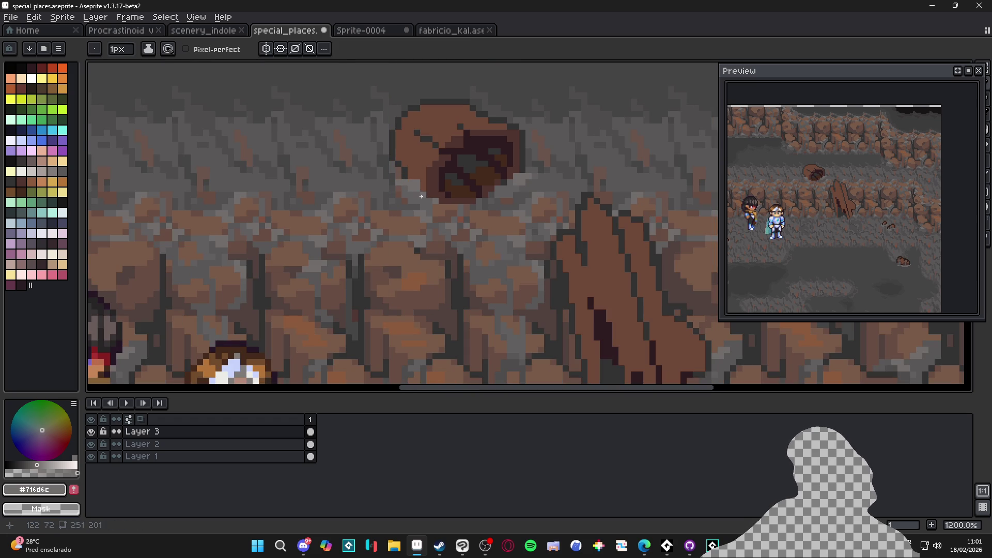
left_click(422, 195, "alt")
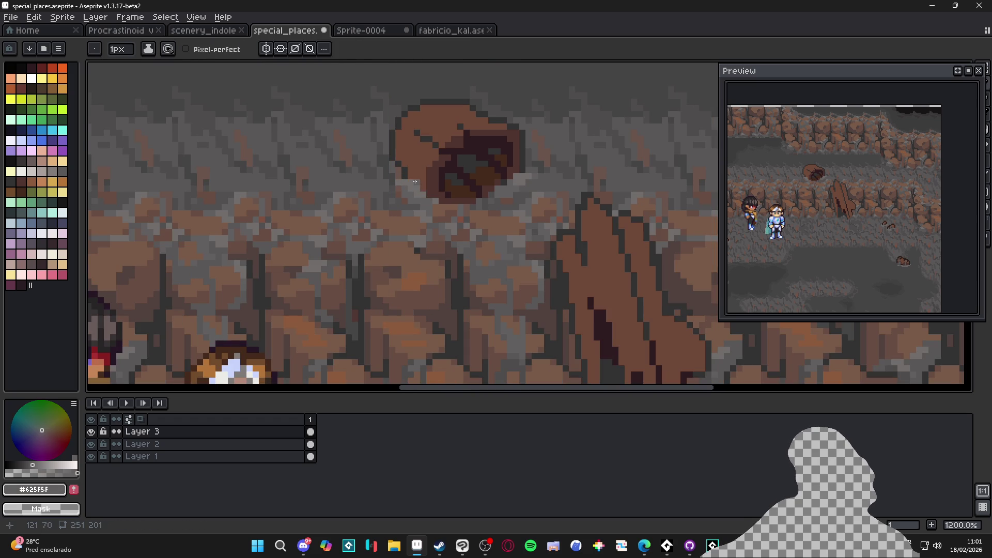
scroll(414, 181, "down", 4)
scroll(455, 210, "up", 6)
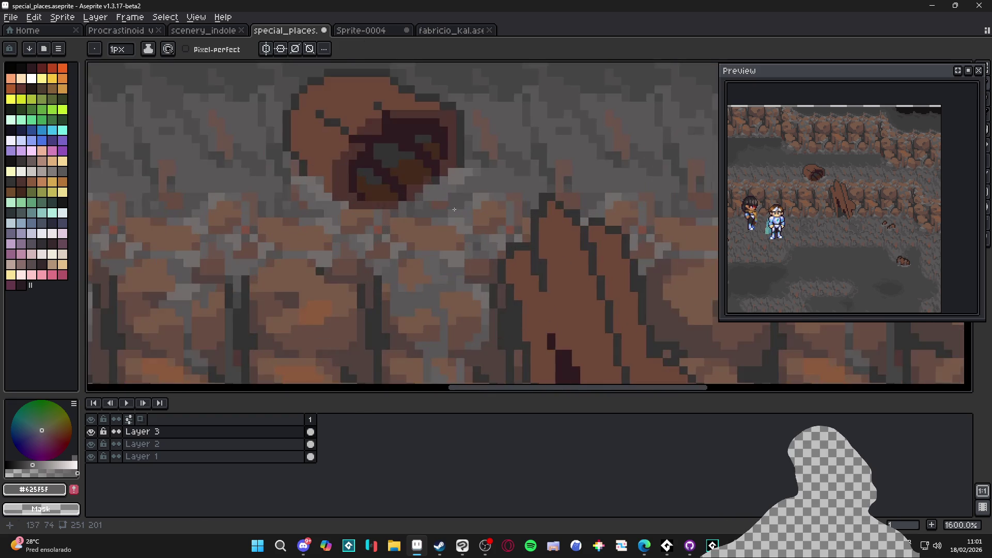
left_click(476, 188, "alt")
key("minus")
scroll(477, 187, "down", 4)
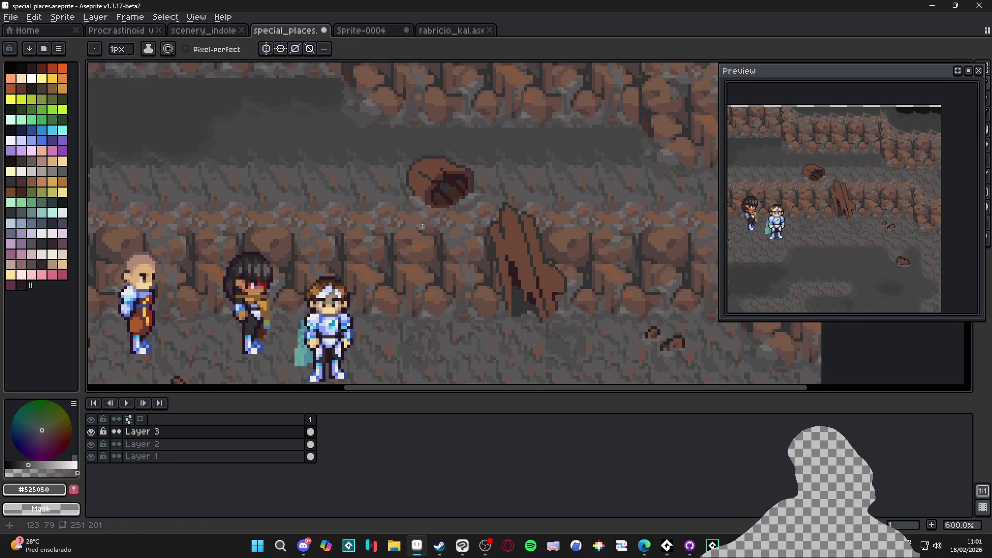
scroll(425, 214, "up", 6)
key("plus")
key("minus")
scroll(401, 183, "down", 5)
Pick the rock's brown #6c4837 for the protrusion
mouse_move(401, 182)
left_mouse_down()
mouse_move(449, 232)
mouse_move(449, 248)
left_mouse_up()
scroll(436, 208, "up", 2)
scroll(437, 211, "up", 1)
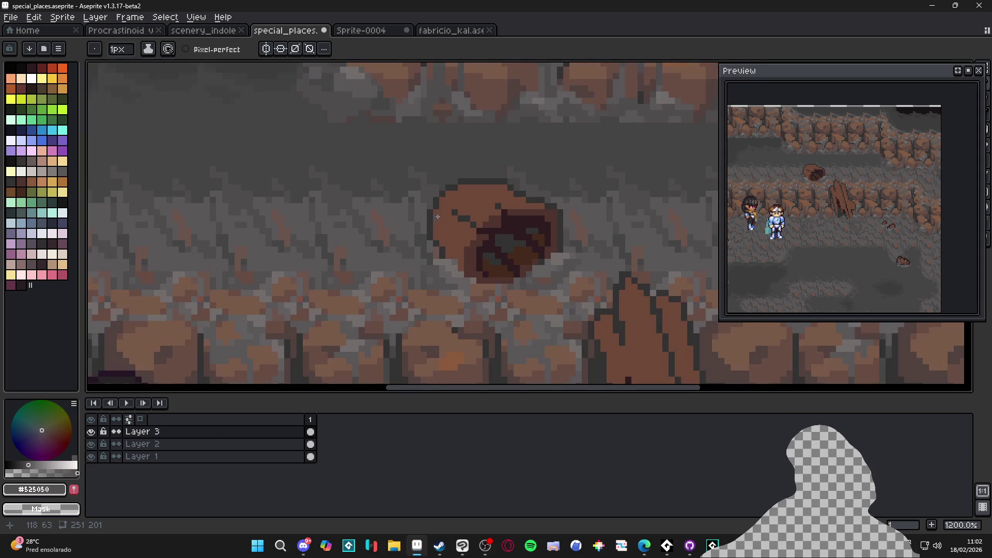
scroll(444, 209, "up", 1)
left_click(445, 228, "alt")
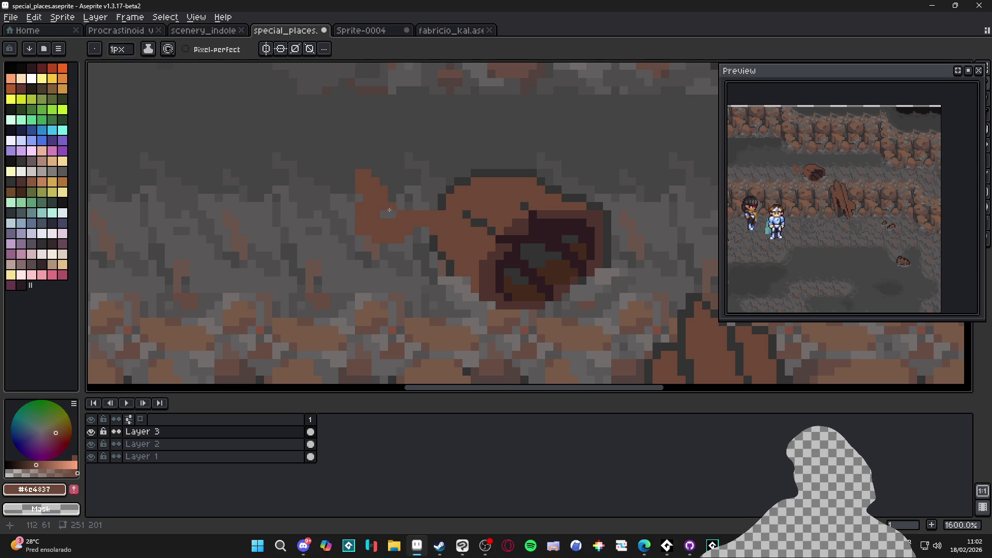
Draw a brown protrusion to the left of the rock hole
key("b")
mouse_move(387, 219)
left_mouse_down()
mouse_move(379, 217)
mouse_move(387, 192)
mouse_move(363, 175)
mouse_move(363, 186)
left_mouse_up()
key("e")
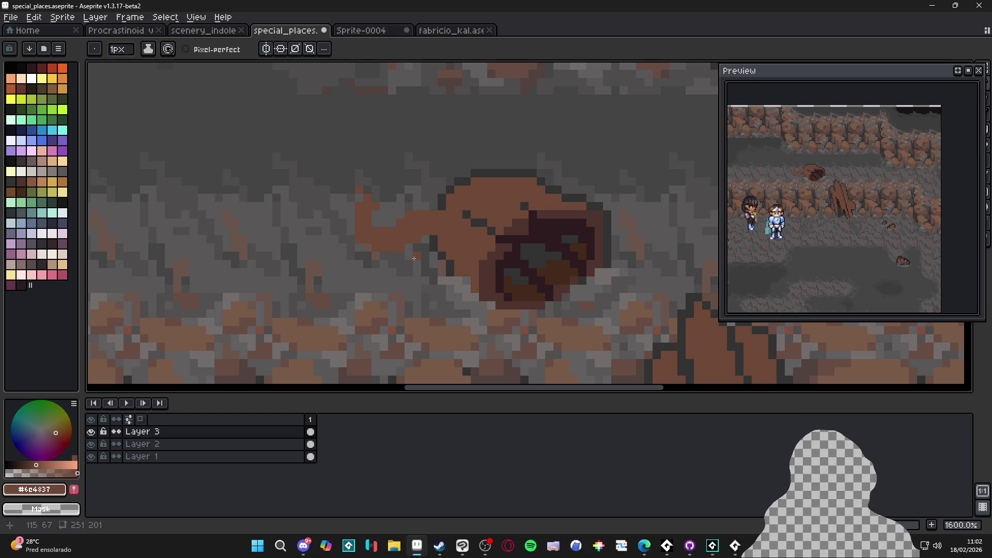
scroll(414, 259, "down", 3)
scroll(461, 264, "up", 2)
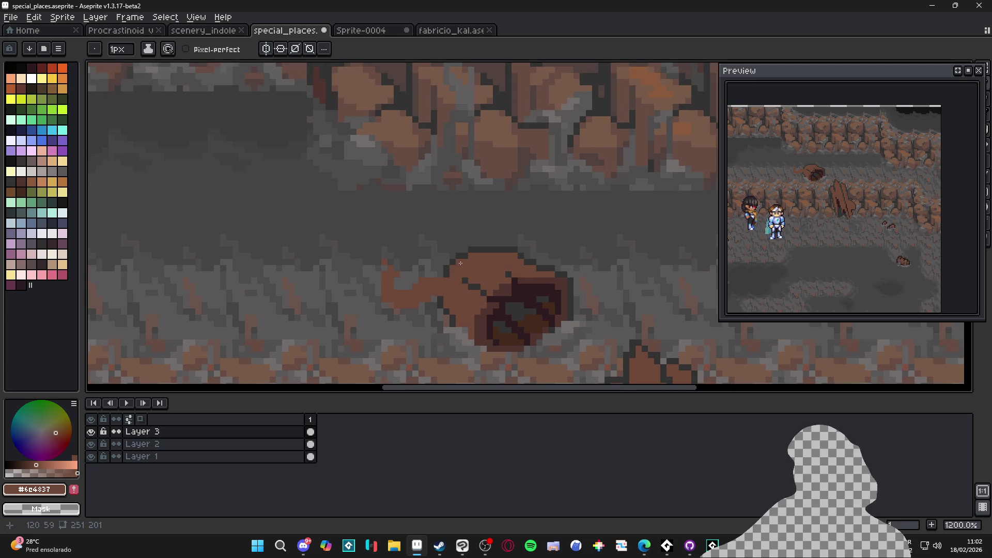
scroll(518, 258, "up", 1)
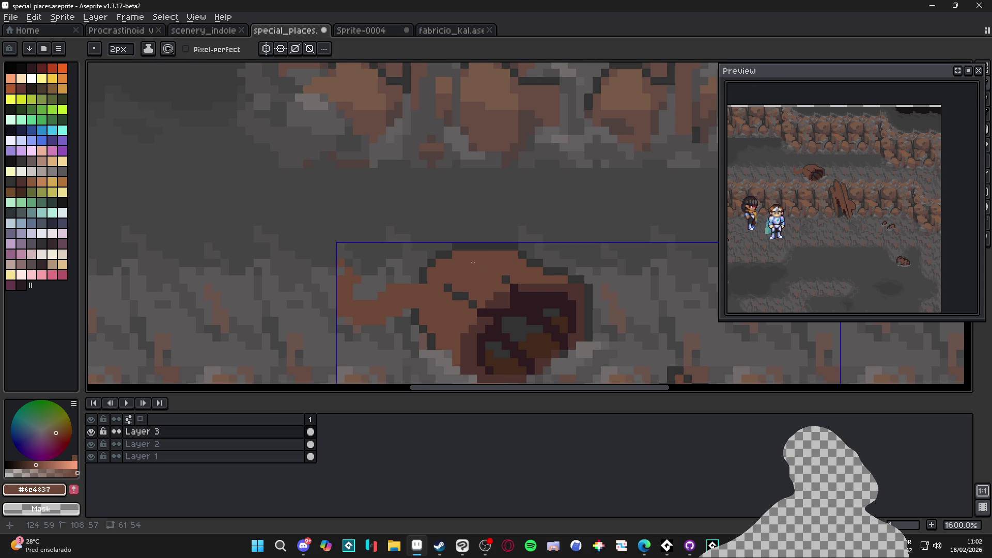
Extend the protrusion up-left in brown and add dark pixels above it
mouse_move(470, 251)
left_mouse_down()
mouse_move(440, 213)
mouse_move(408, 207)
mouse_move(368, 230)
left_mouse_up()
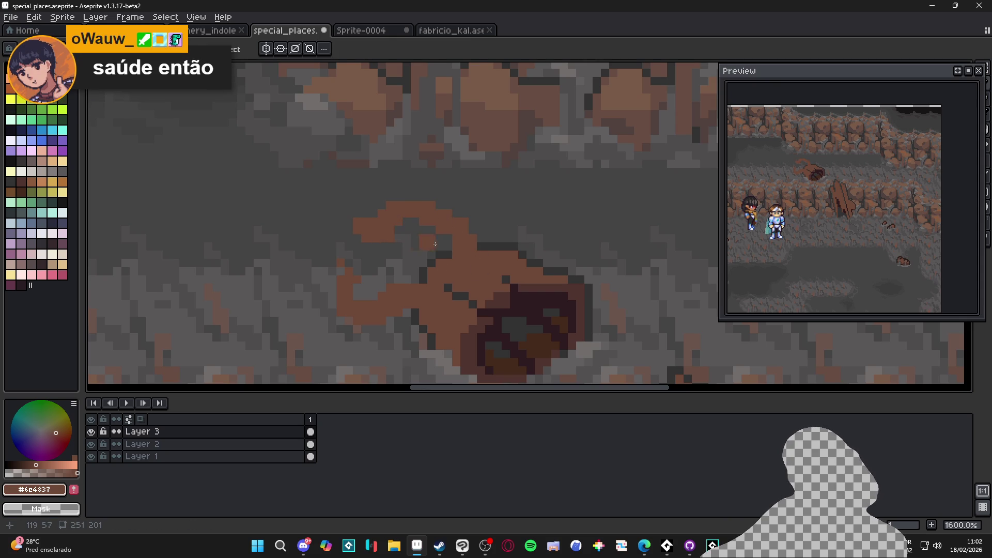
left_click(476, 247, "alt")
left_click(481, 232)
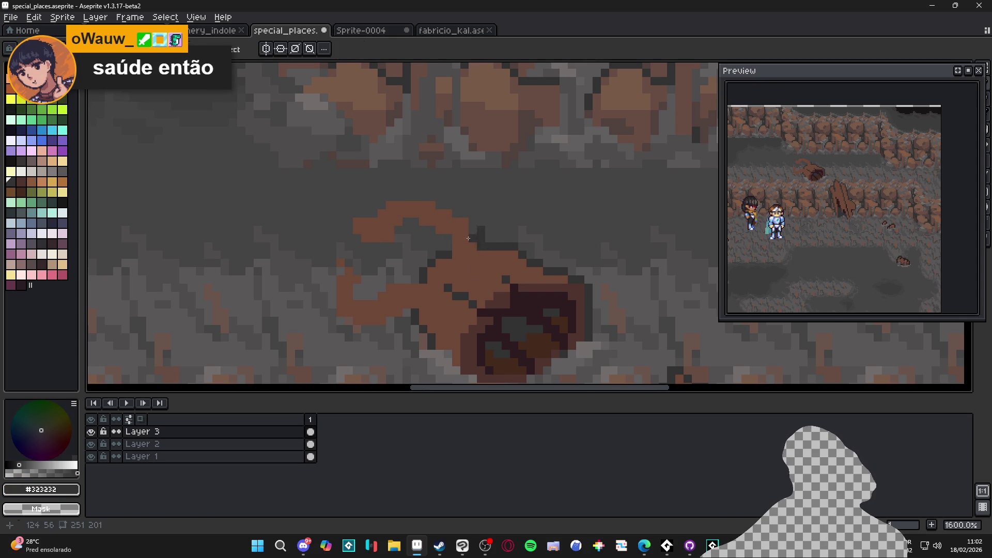
left_click(481, 245, "alt")
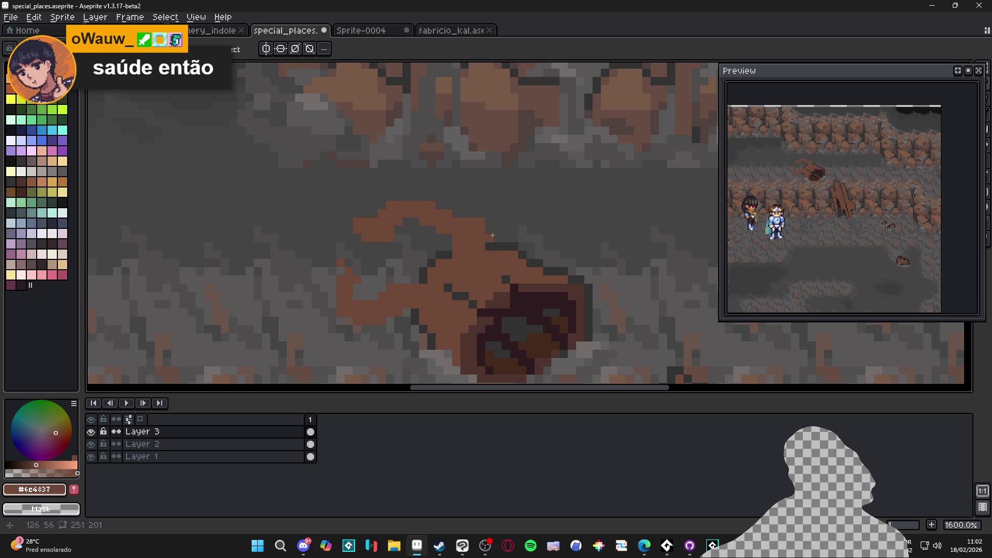
Outline the protrusion's top and inner edge in dark grey, then undo the last stroke
left_click(491, 240, "alt")
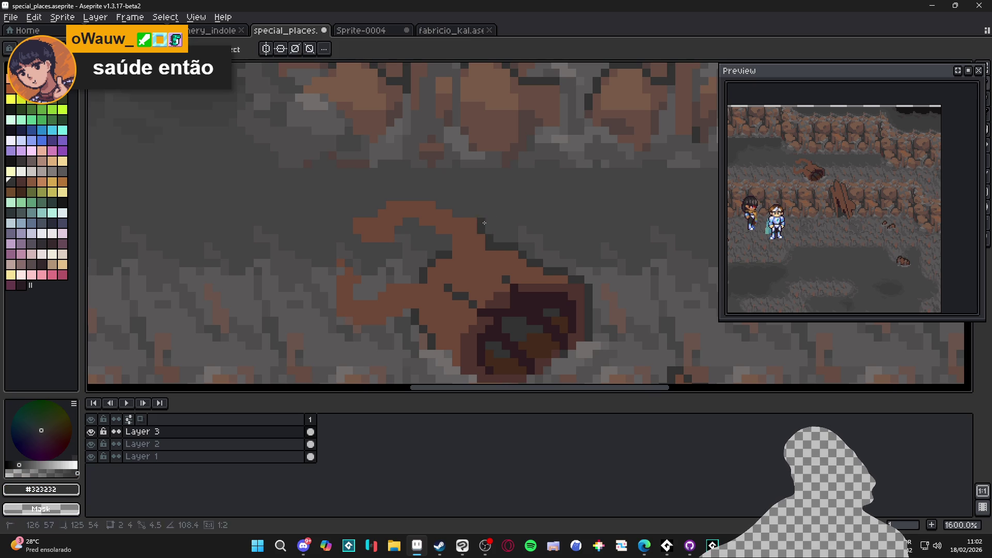
mouse_move(483, 214)
left_mouse_down()
mouse_move(389, 197)
mouse_move(387, 206)
mouse_move(460, 249)
left_mouse_up()
left_click(446, 238)
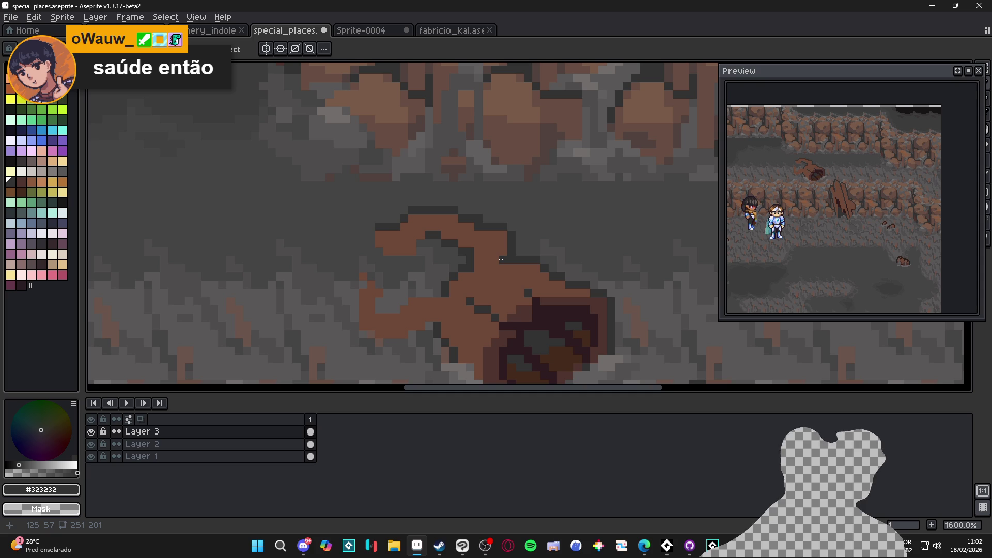
scroll(534, 263, "down", 2)
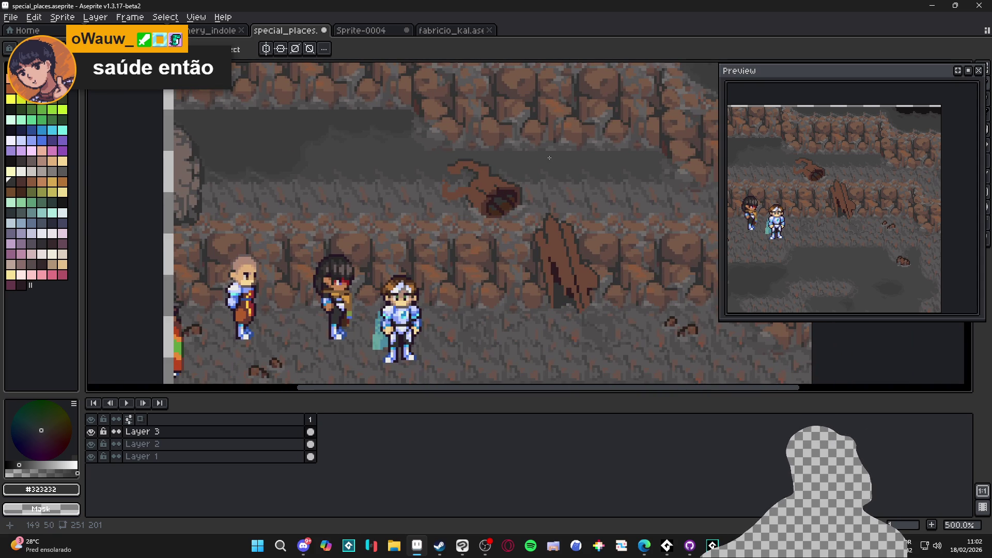
key("ctrl+z")
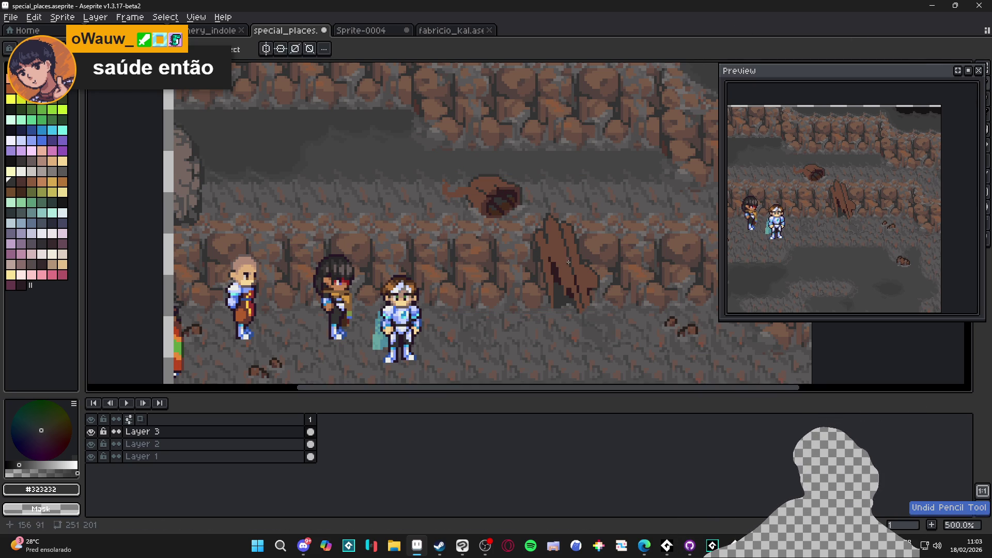
left_click(674, 548)
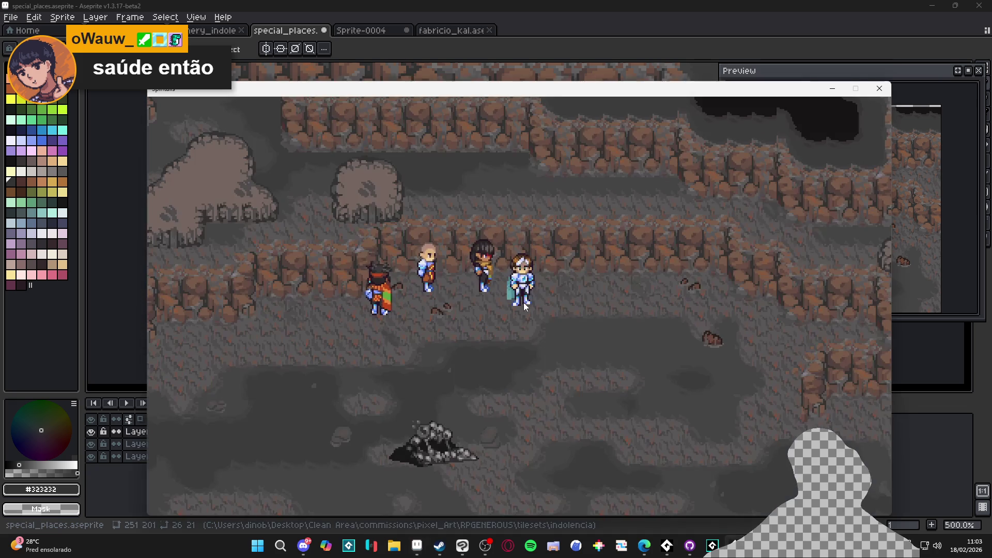
left_click(676, 554)
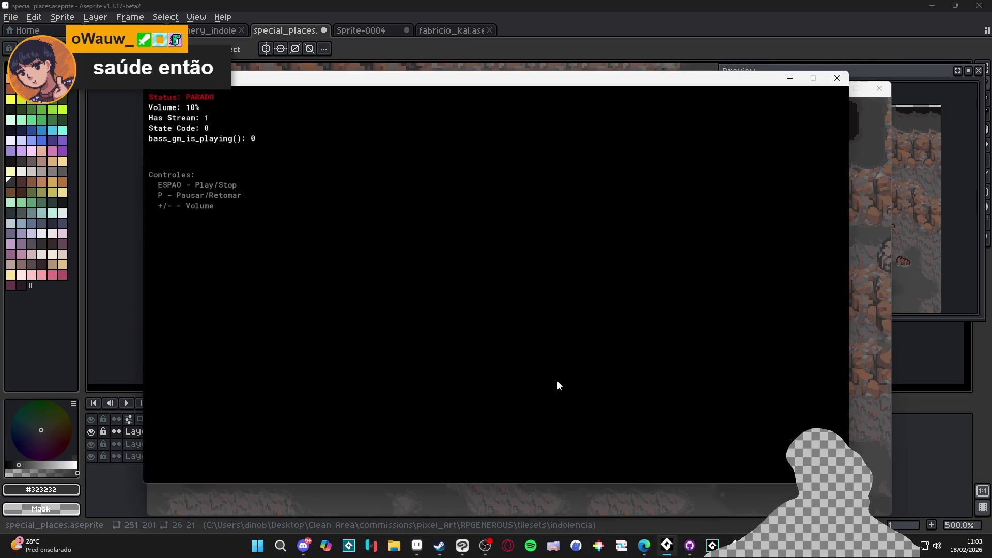
left_click(790, 78)
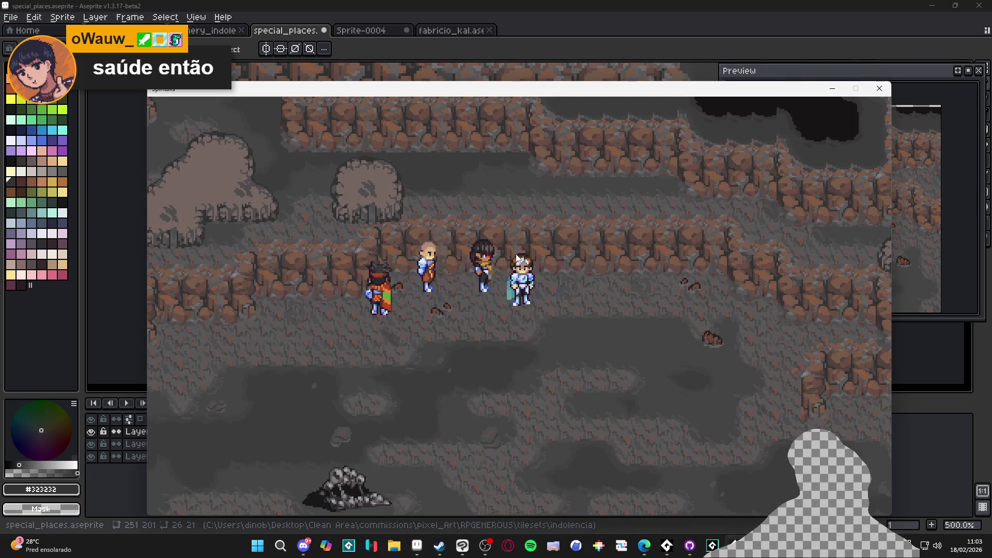
left_click(877, 92)
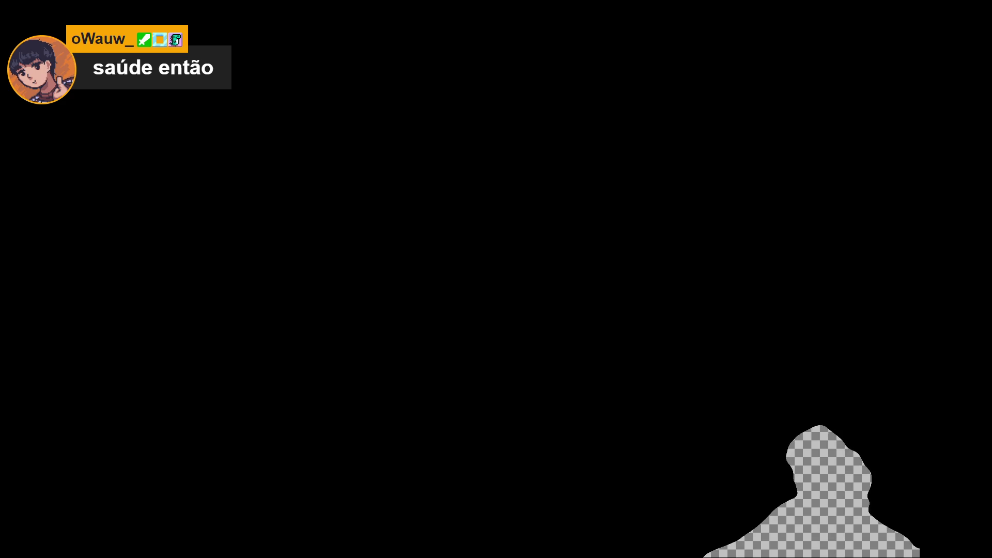
mouse_move(408, 218)
left_mouse_down()
mouse_move(342, 219)
mouse_move(317, 206)
mouse_move(308, 153)
mouse_move(337, 137)
mouse_move(346, 186)
mouse_move(368, 182)
mouse_move(395, 157)
mouse_move(435, 156)
left_mouse_up()
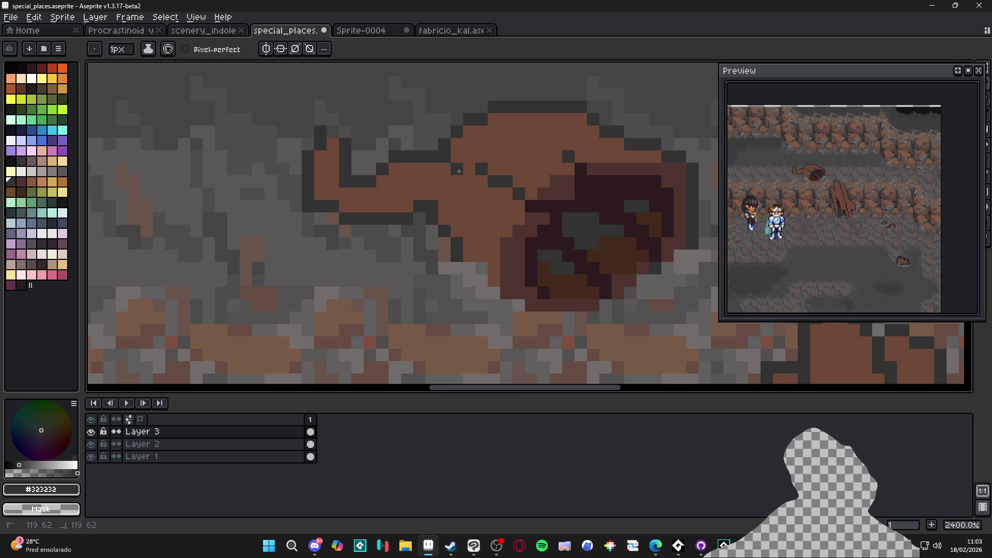
Outline the protrusion's top, tip and inner edge in dark grey, adding brown tip pixels
scroll(462, 169, "down", 6)
scroll(480, 205, "up", 3)
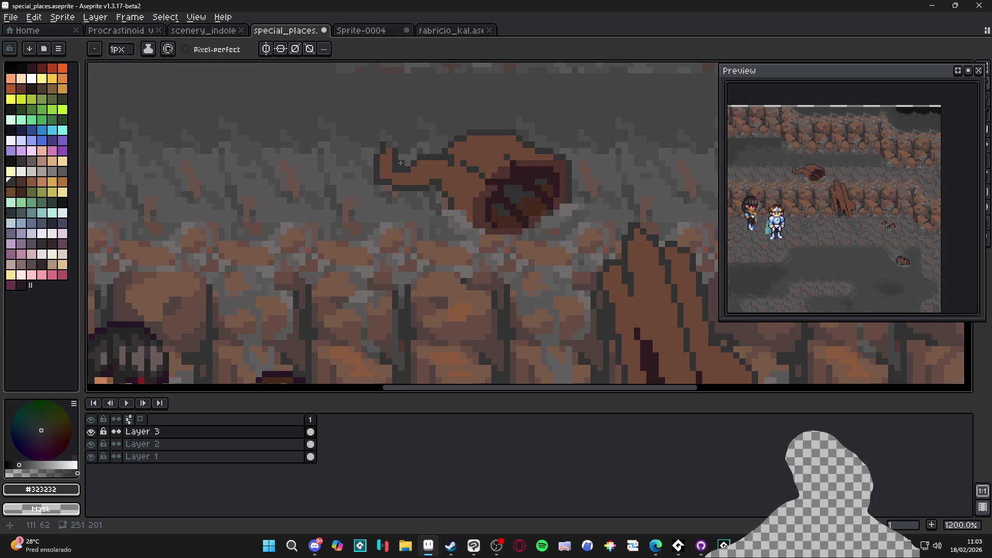
scroll(402, 169, "up", 3)
left_click(381, 138, "alt")
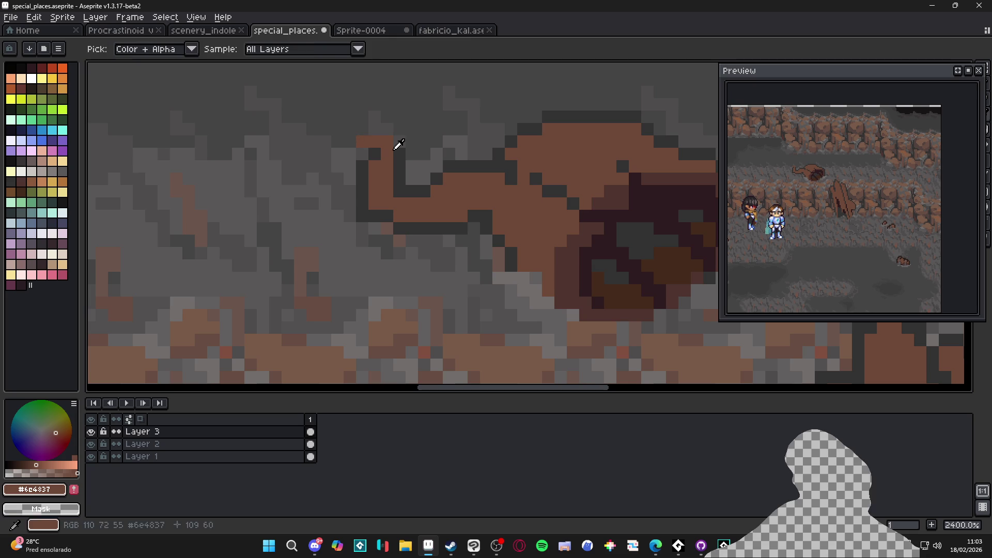
left_click(395, 146, "alt")
left_click_drag(389, 129, 338, 130)
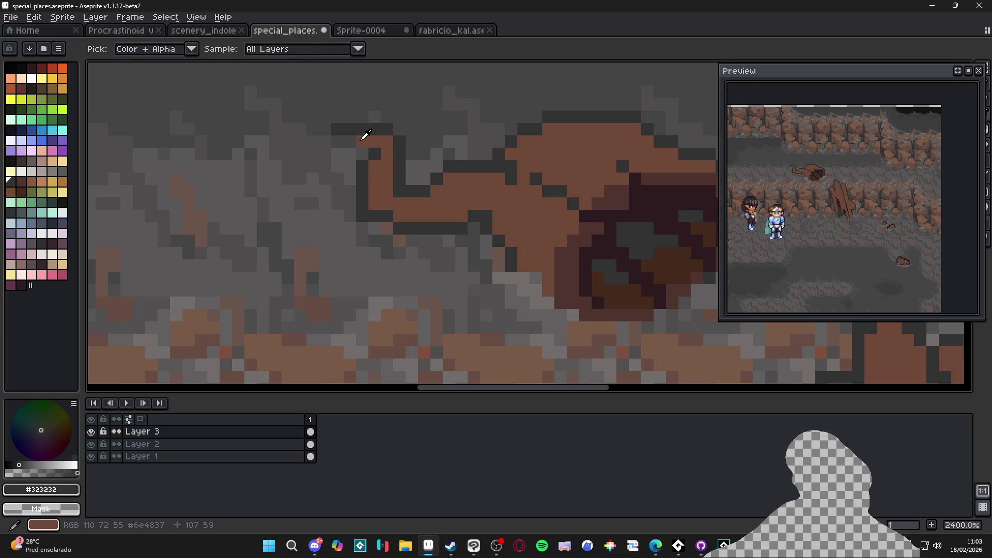
left_click(364, 140, "alt")
left_click(338, 140)
left_click(336, 129, "alt")
left_click(325, 142)
left_click(350, 154)
left_click_drag(349, 165, 349, 176)
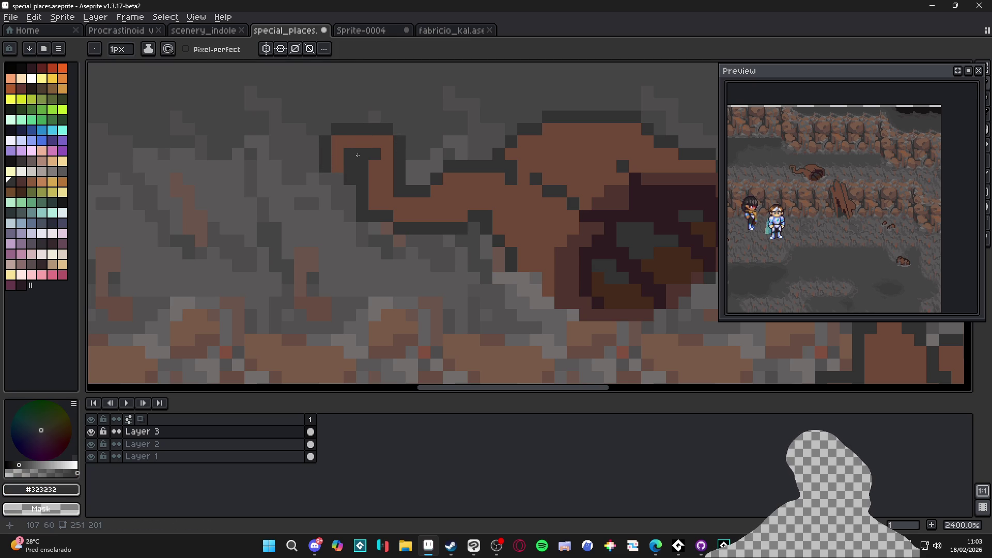
Paint light wall-grey shading under the protrusion to blend it into the wall
left_click(337, 177, "alt")
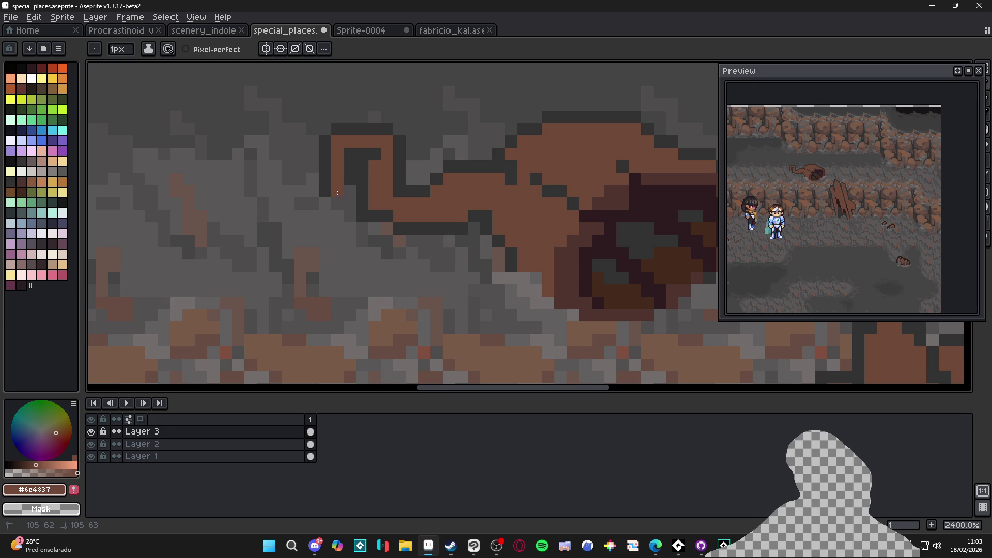
left_click(356, 168, "alt")
scroll(398, 252, "down", 5)
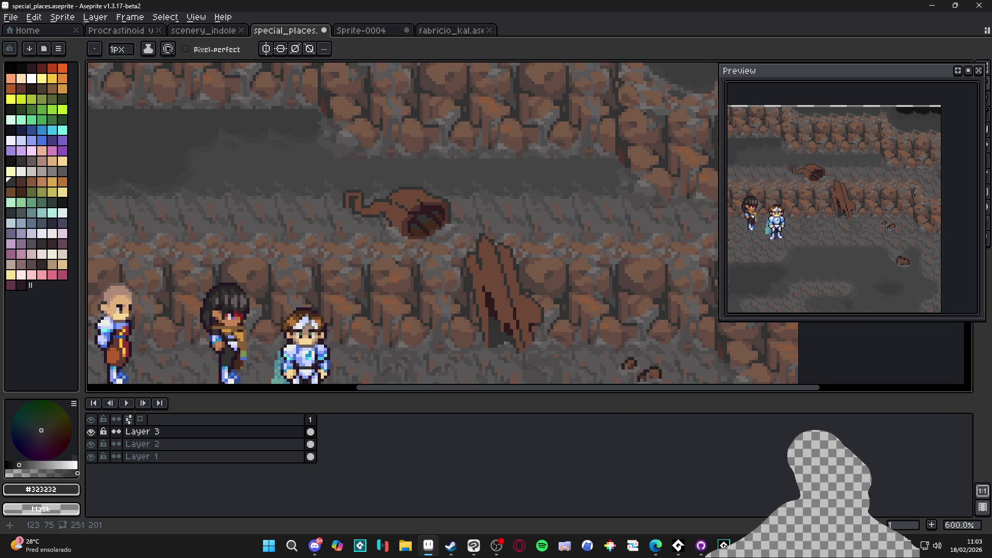
scroll(396, 236, "up", 2)
left_click(366, 222, "alt")
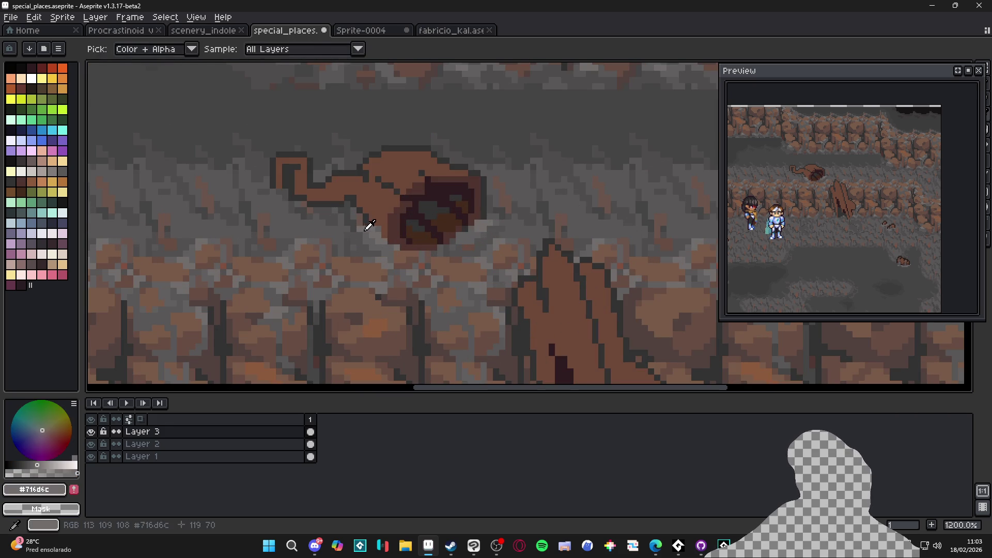
scroll(365, 222, "up", 3)
left_click(254, 188)
left_click(316, 216)
mouse_move(327, 221)
left_mouse_down()
mouse_move(325, 209)
mouse_move(401, 230)
left_mouse_up()
At 1px, touch up wall pixels with darker grey and sample a deep grey
key("minus")
left_click(369, 222, "alt")
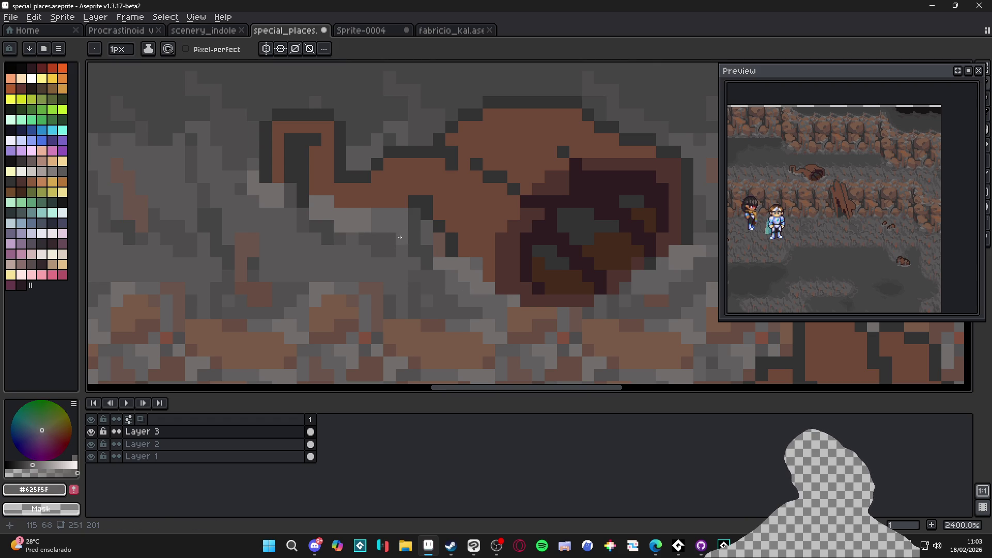
left_click(300, 214)
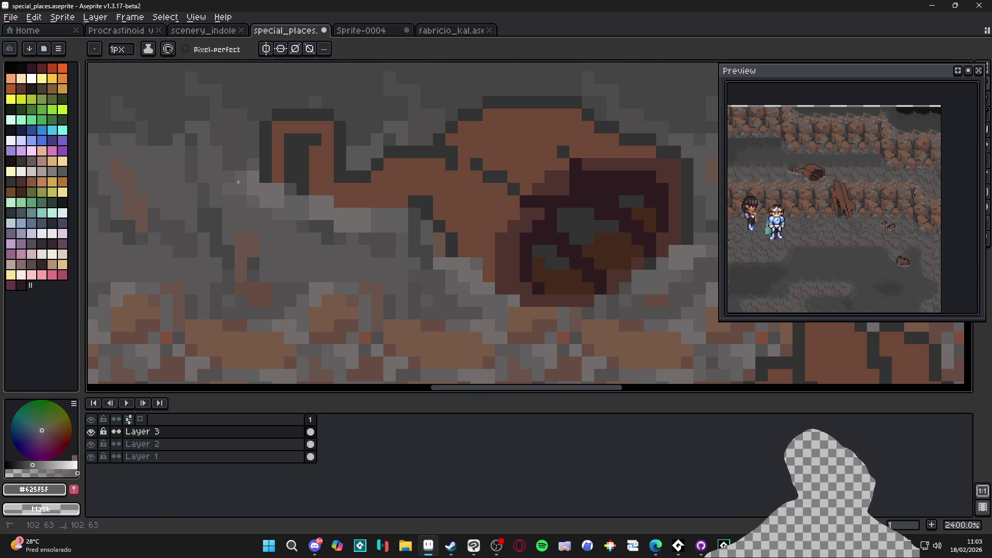
scroll(346, 215, "down", 4)
scroll(350, 226, "up", 2)
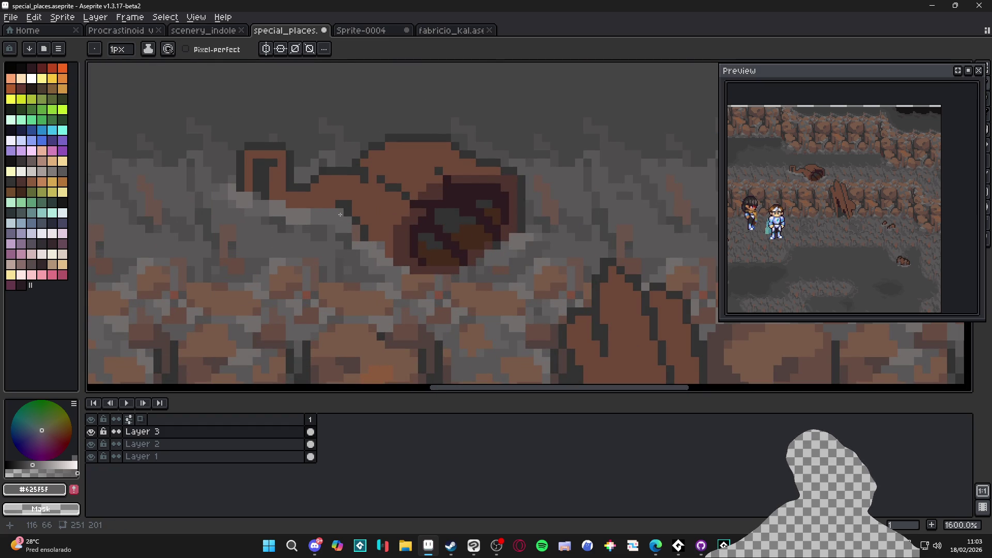
scroll(340, 212, "up", 2)
left_click(331, 233, "alt")
With a 1px pencil, repaint the wall beside the protrusion and around the hole in mid and darker greys, then save
left_click(298, 243)
key("minus")
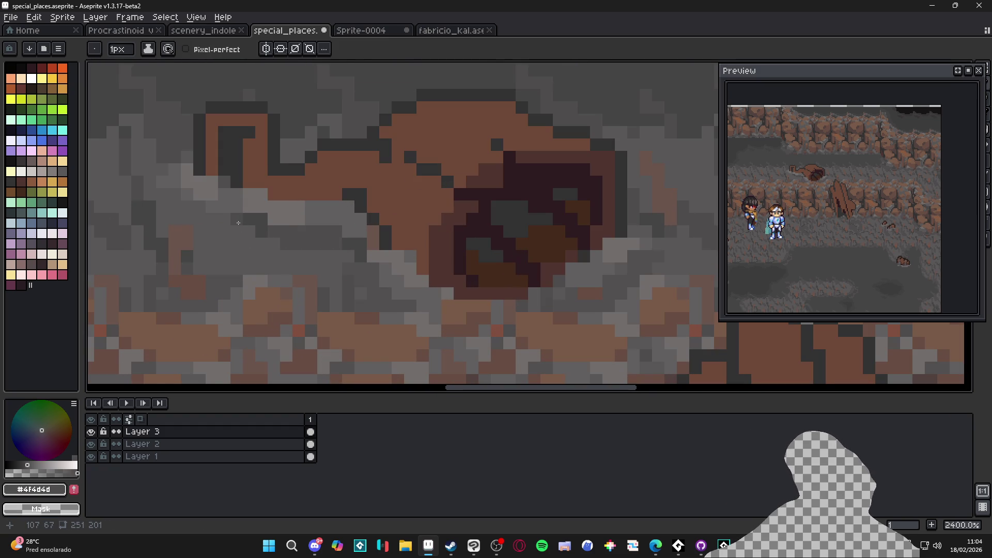
scroll(299, 255, "right", 3)
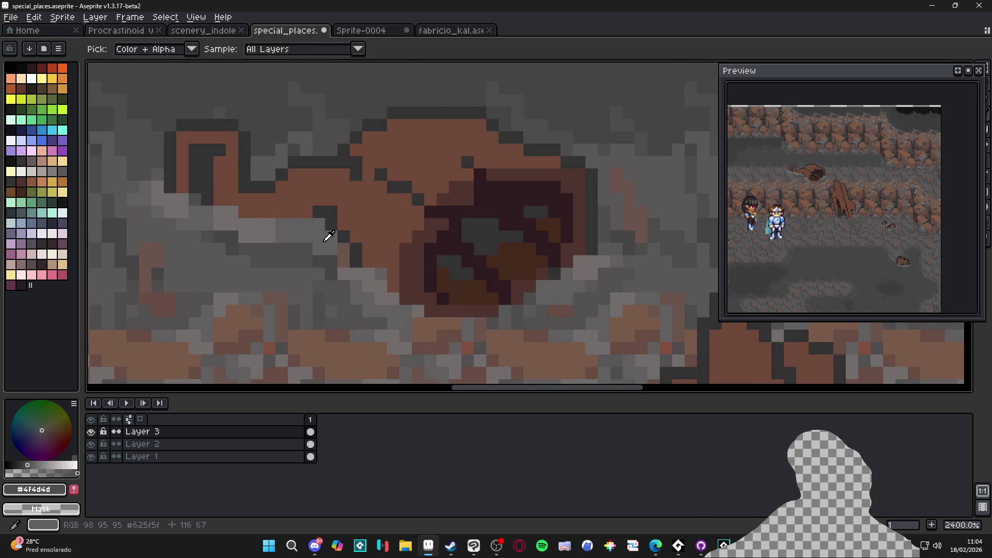
left_click(325, 210, "alt")
mouse_move(344, 213)
left_mouse_down()
mouse_move(344, 187)
mouse_move(332, 187)
mouse_move(294, 214)
left_mouse_up()
left_click(312, 248, "alt")
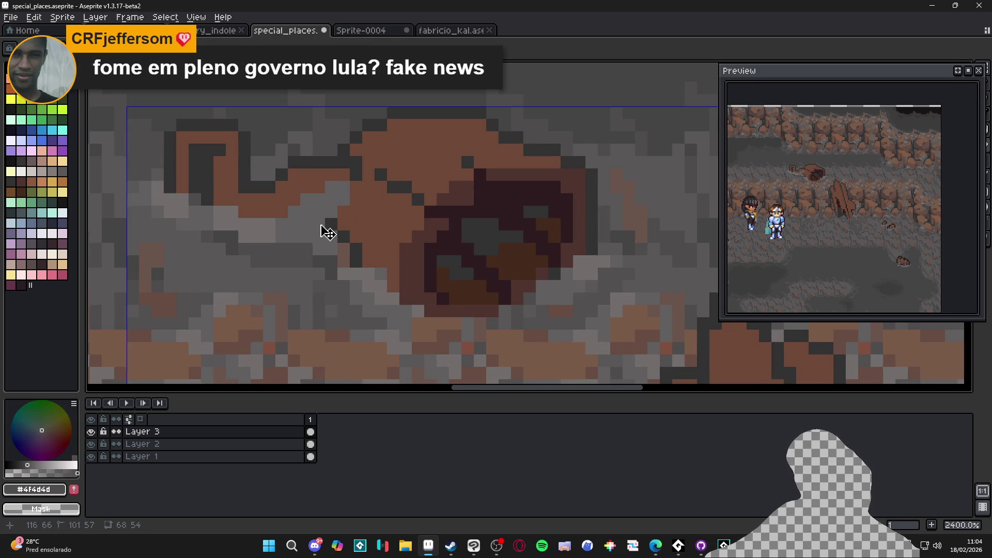
left_click(313, 218)
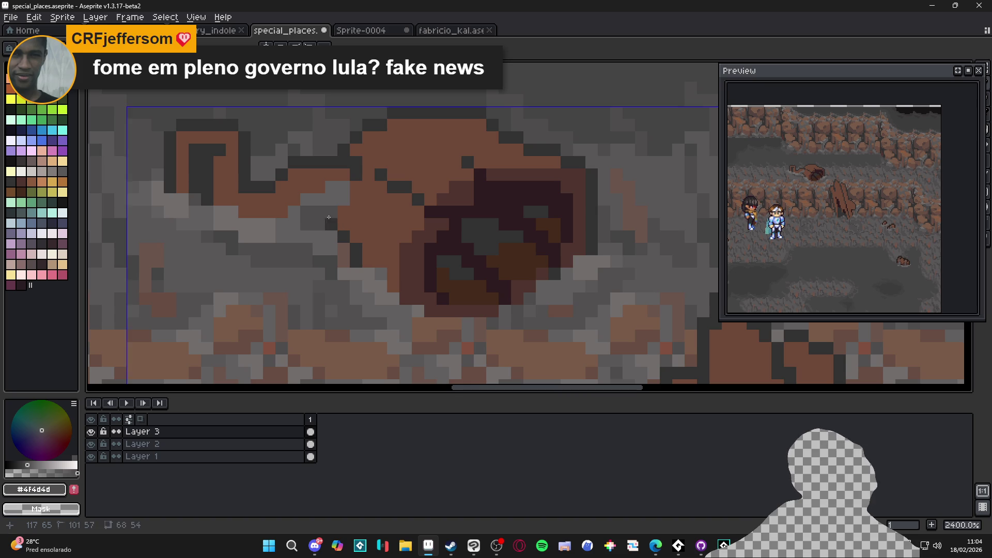
scroll(328, 217, "down", 2)
key("ctrl+s")
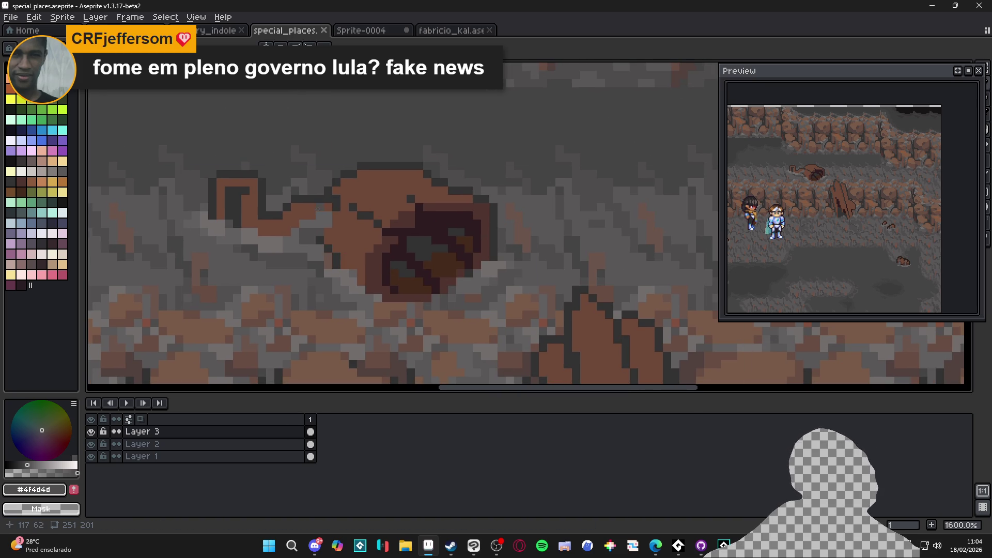
Add dark brown pixels sampled from the hole along the hole's rim
scroll(314, 240, "down", 1)
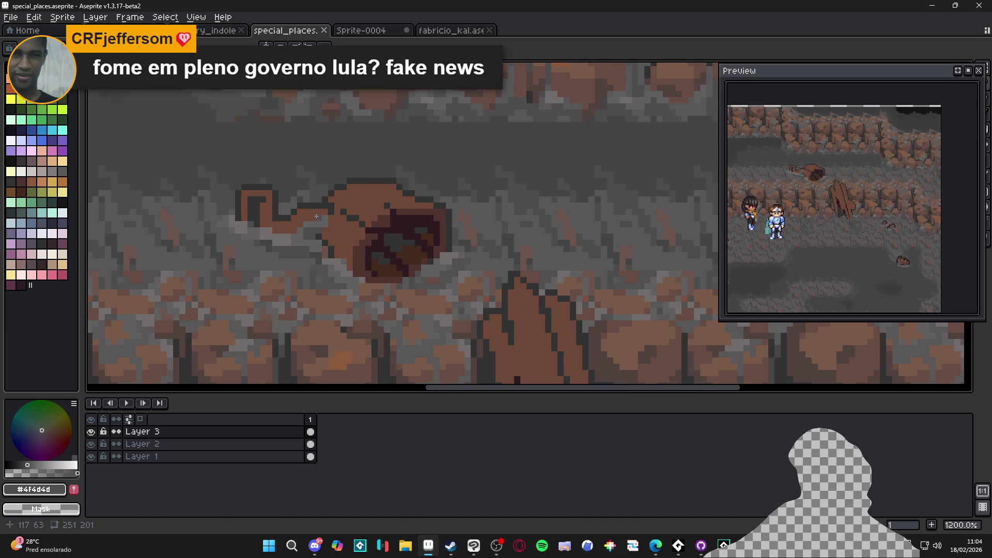
scroll(316, 218, "up", 3)
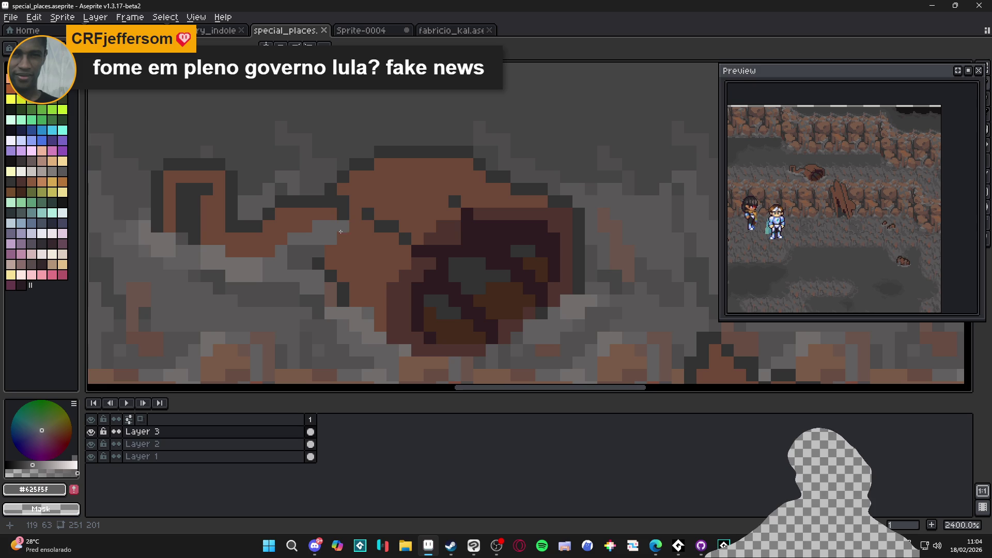
left_click(392, 277, "alt")
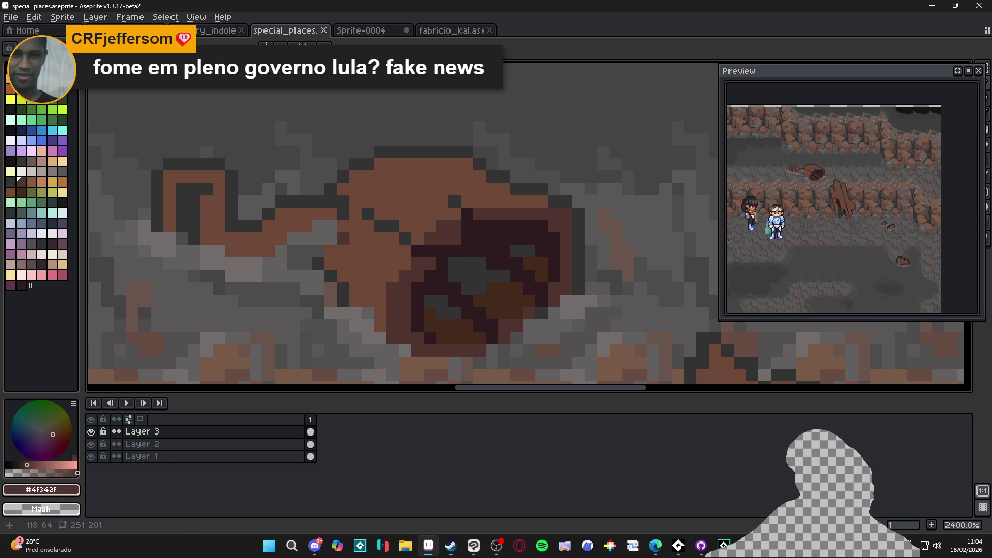
left_click(378, 300)
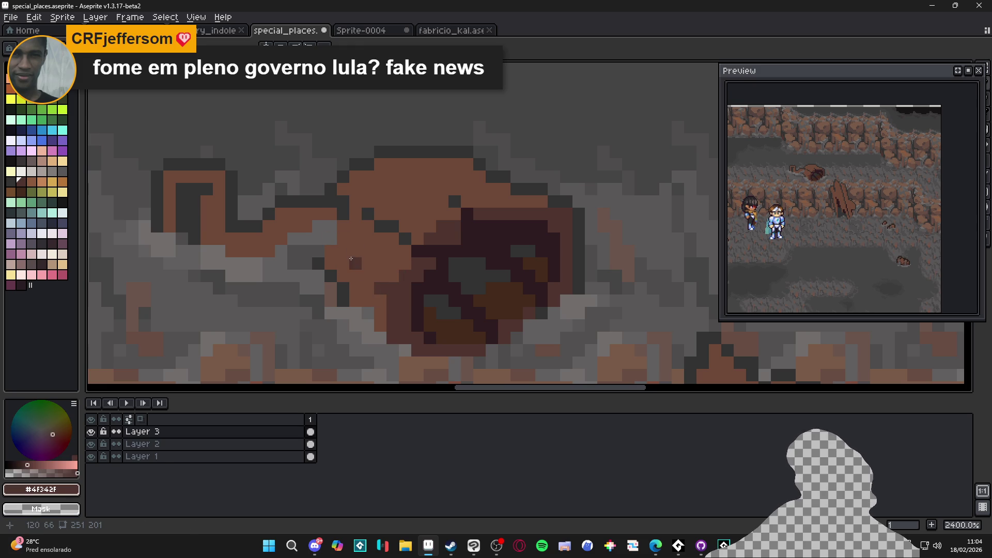
scroll(391, 288, "down", 3)
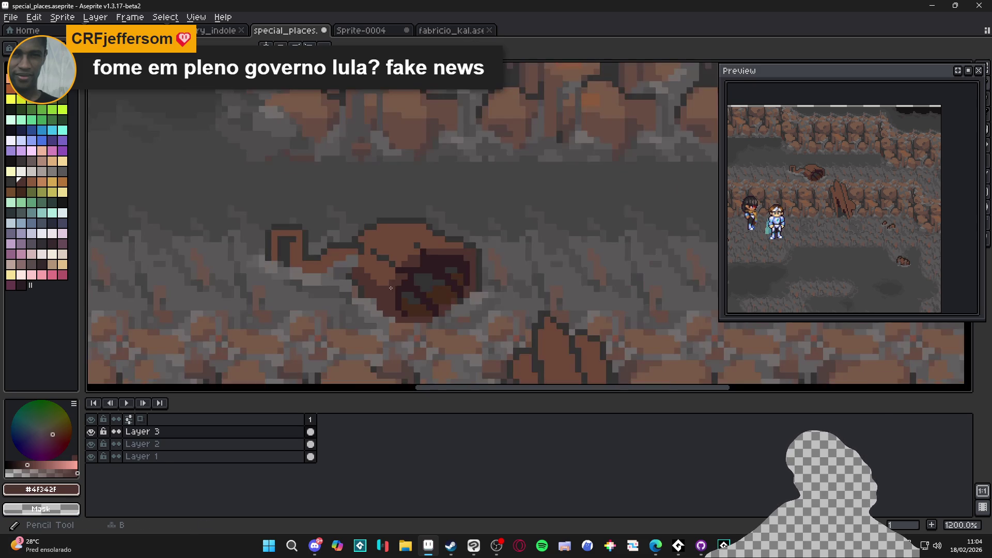
scroll(362, 259, "up", 3)
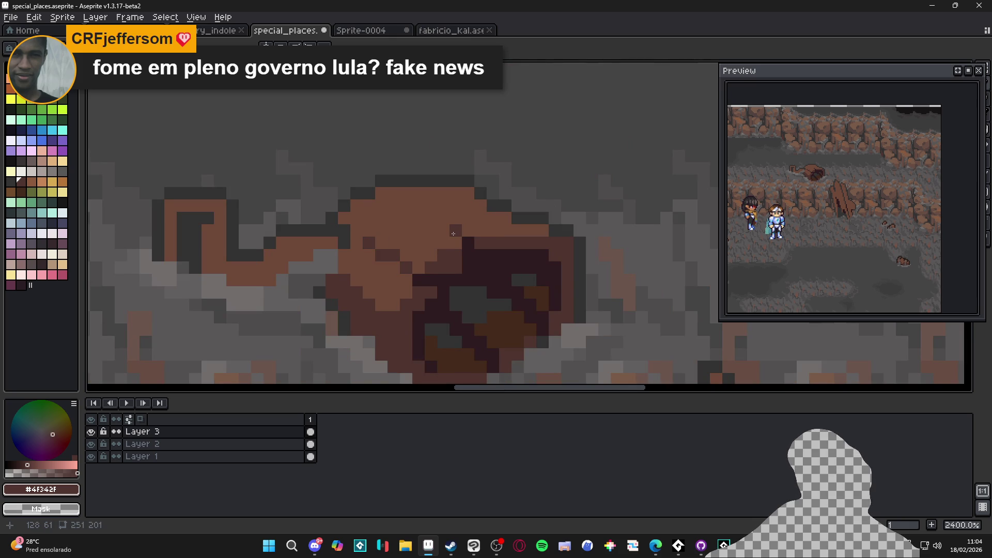
left_click_drag(426, 260, 442, 263)
scroll(442, 263, "down", 2)
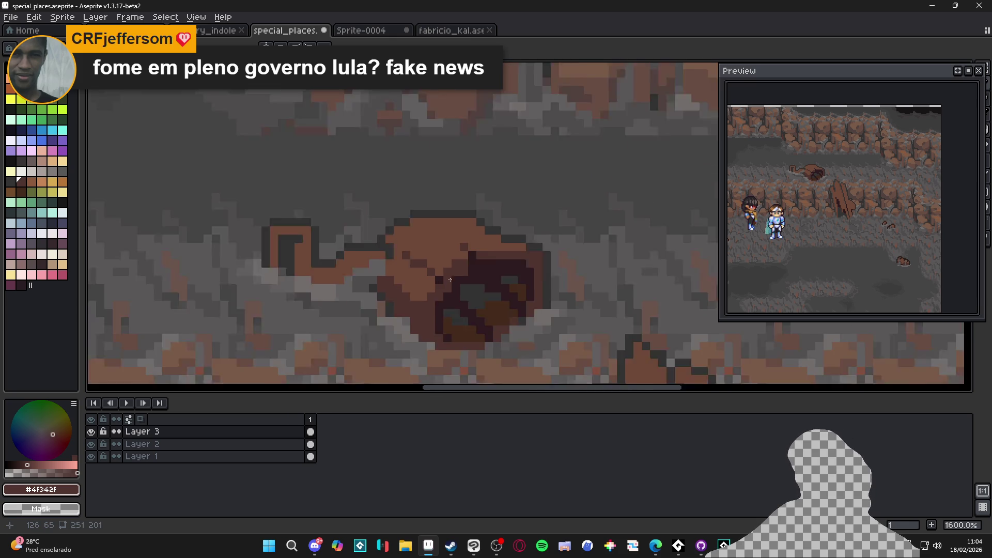
mouse_move(378, 292)
left_mouse_down()
mouse_move(369, 291)
mouse_move(401, 276)
left_mouse_up()
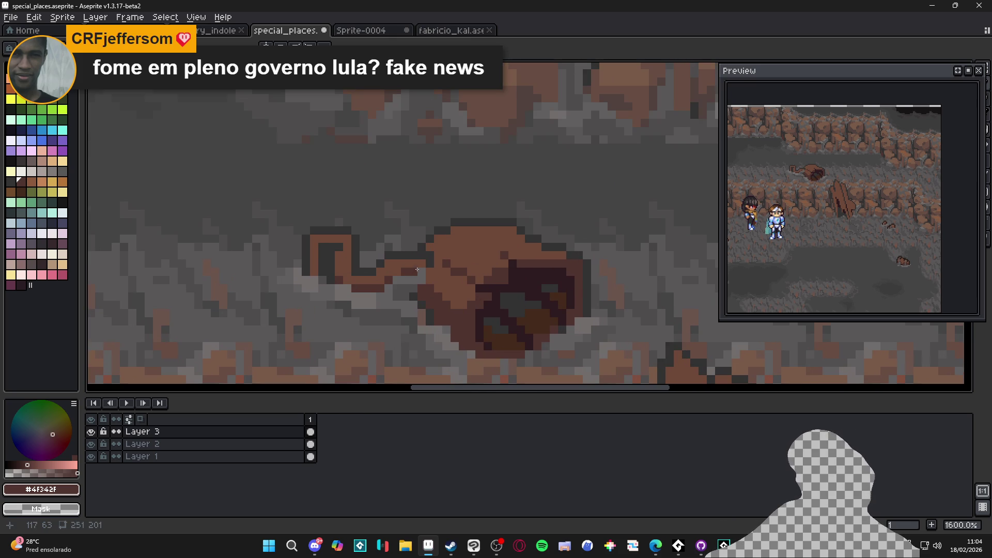
scroll(331, 242, "up", 2)
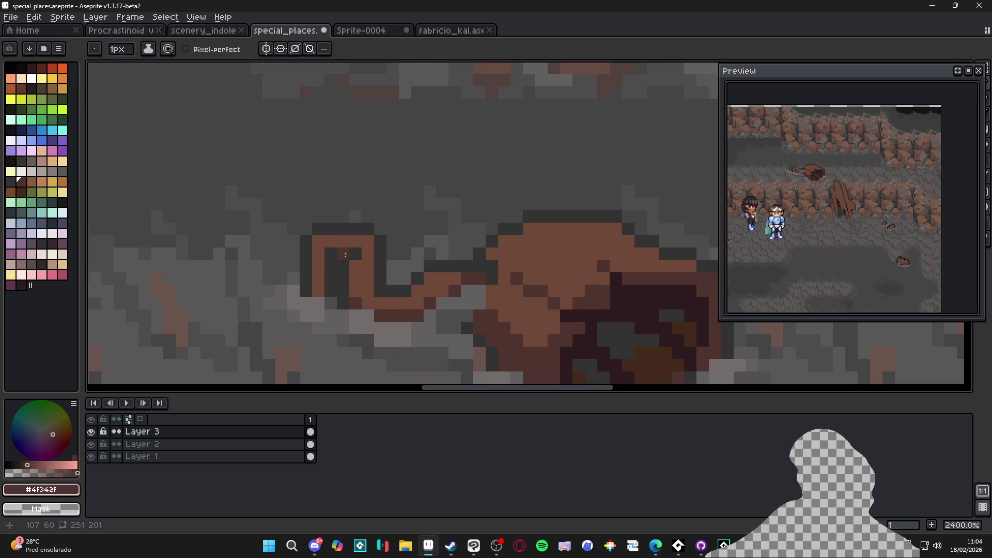
Darken the pixels along and beside the hook shape, then save special_places.aseprite
mouse_move(345, 240)
left_mouse_down()
mouse_move(367, 254)
mouse_move(358, 267)
left_mouse_up()
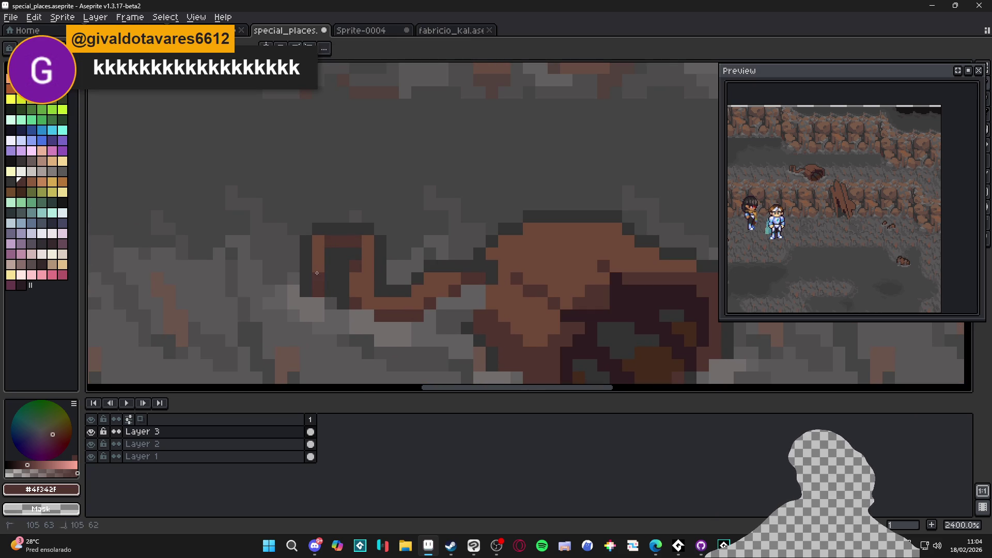
scroll(316, 283, "down", 1)
scroll(405, 278, "up", 1)
left_click_drag(405, 279, 397, 298)
scroll(385, 305, "down", 1)
scroll(371, 312, "up", 1)
scroll(372, 312, "down", 1)
scroll(550, 288, "up", 1)
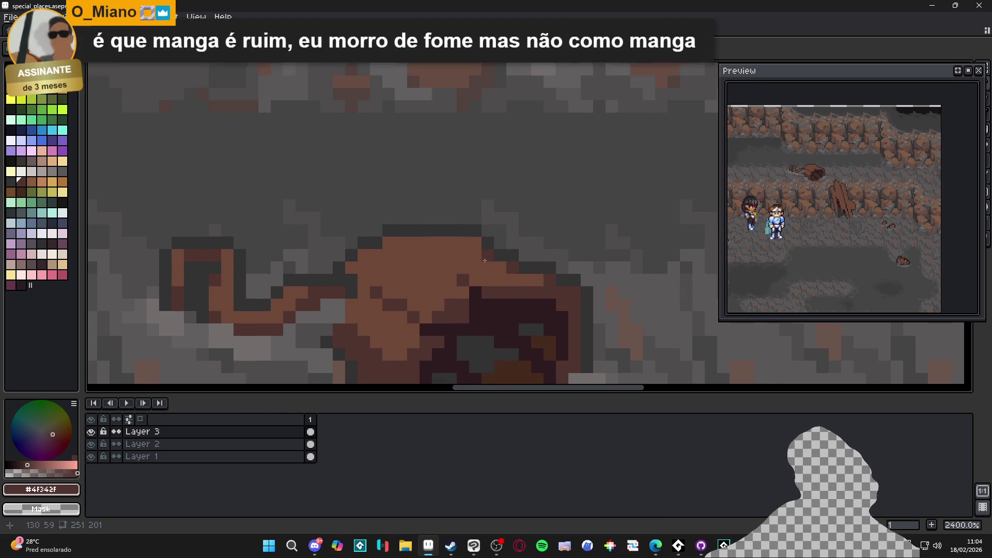
scroll(413, 253, "left", 1)
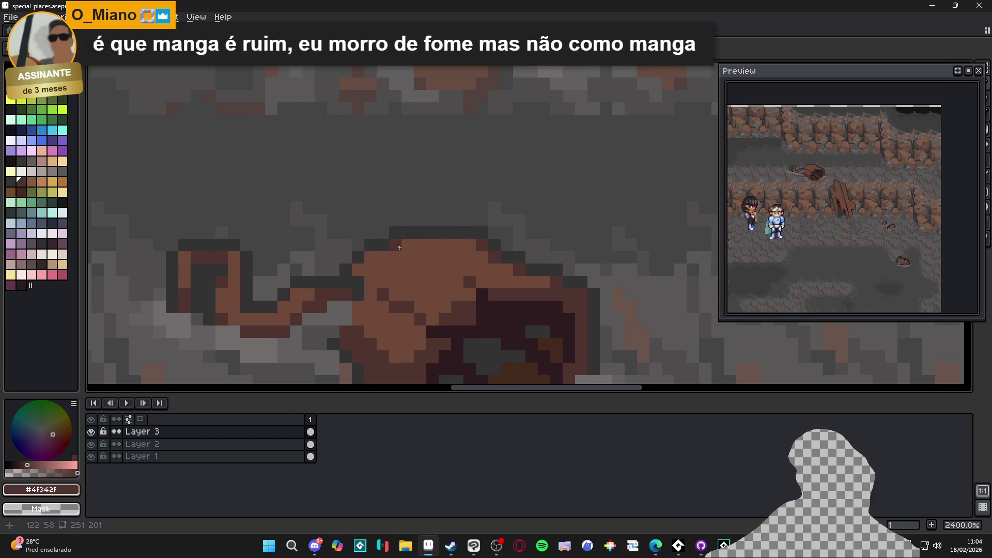
left_click_drag(395, 247, 473, 265)
key("ctrl+s")
Add light grey pixels from the floor beside the hole, then sample the floor's mid grey
scroll(513, 270, "right", 4)
scroll(513, 271, "down", 3)
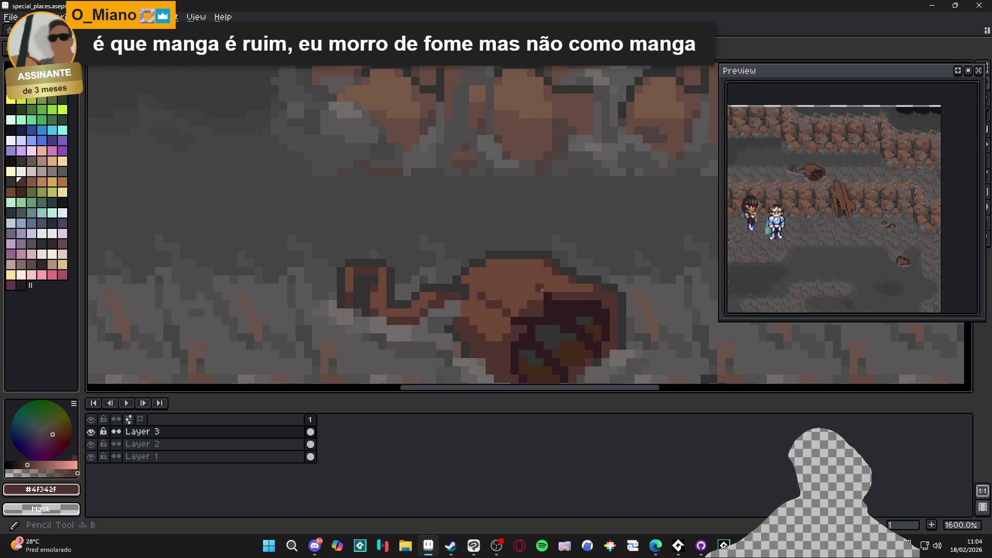
left_click(611, 338, "alt")
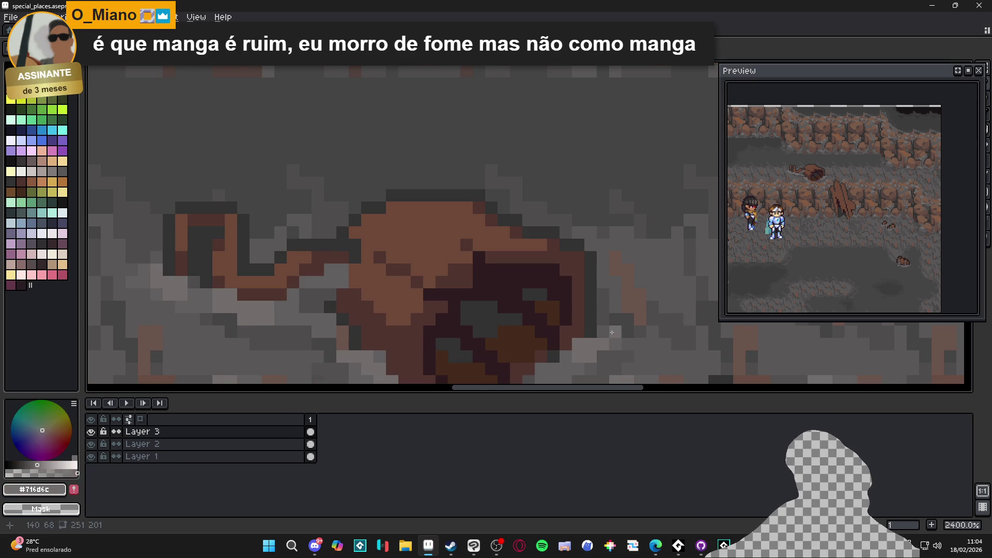
scroll(612, 336, "up", 1)
left_click(599, 282)
left_click(609, 305)
scroll(611, 305, "down", 3)
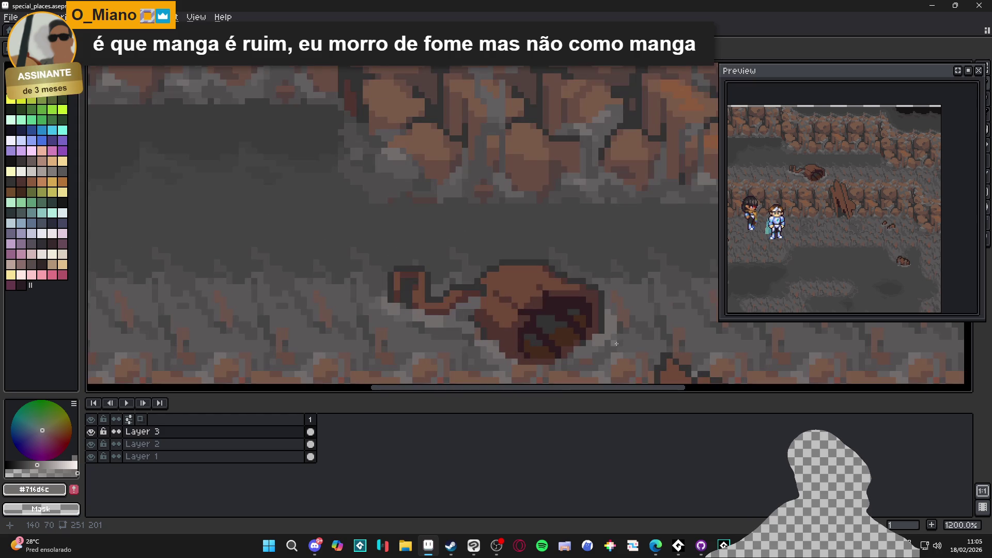
scroll(615, 339, "down", 2)
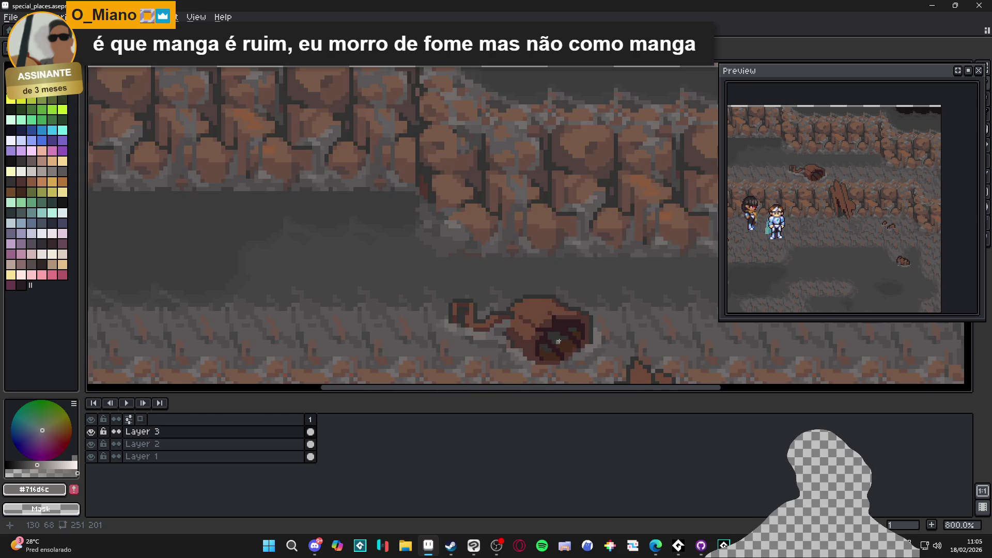
left_click(609, 350, "alt")
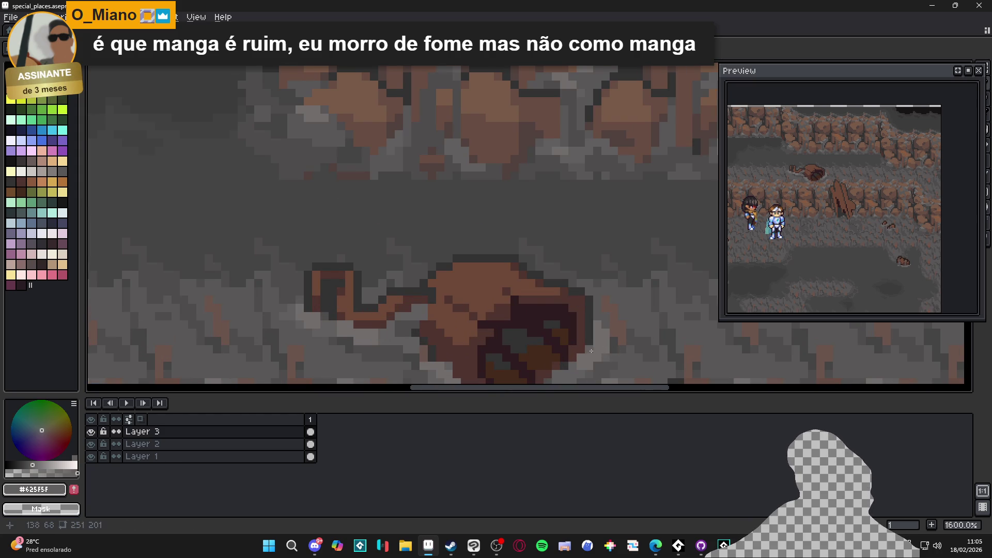
scroll(609, 356, "down", 1)
left_click_drag(610, 358, 609, 357)
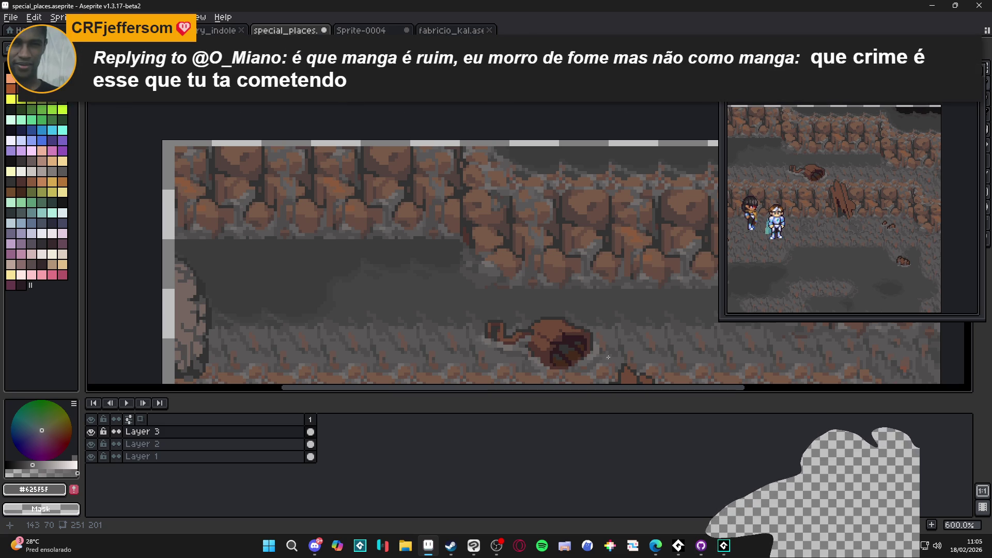
Outline the hook in near-black brown #2d1b1c, fill its curled tip, and save
scroll(608, 357, "up", 3)
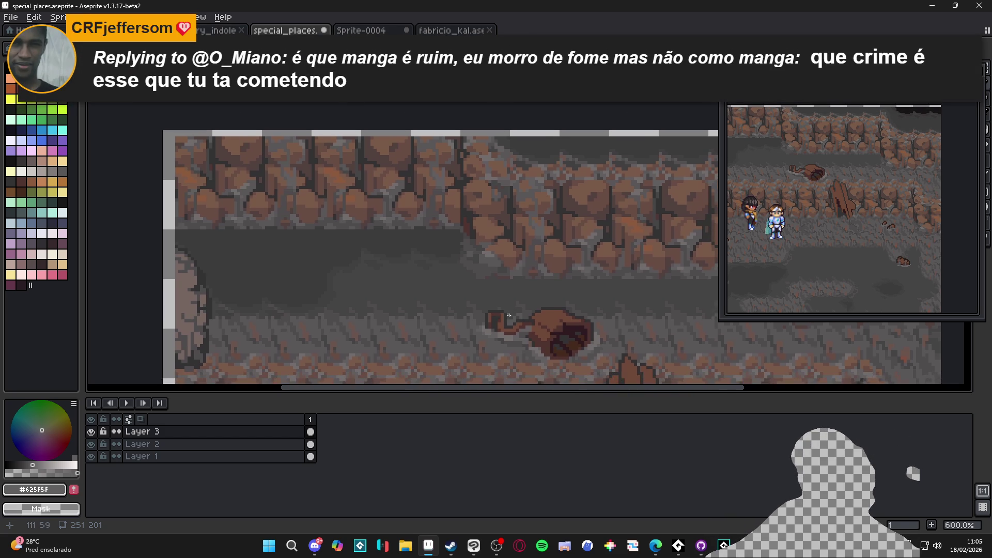
left_click(603, 326, "alt")
scroll(568, 315, "up", 2)
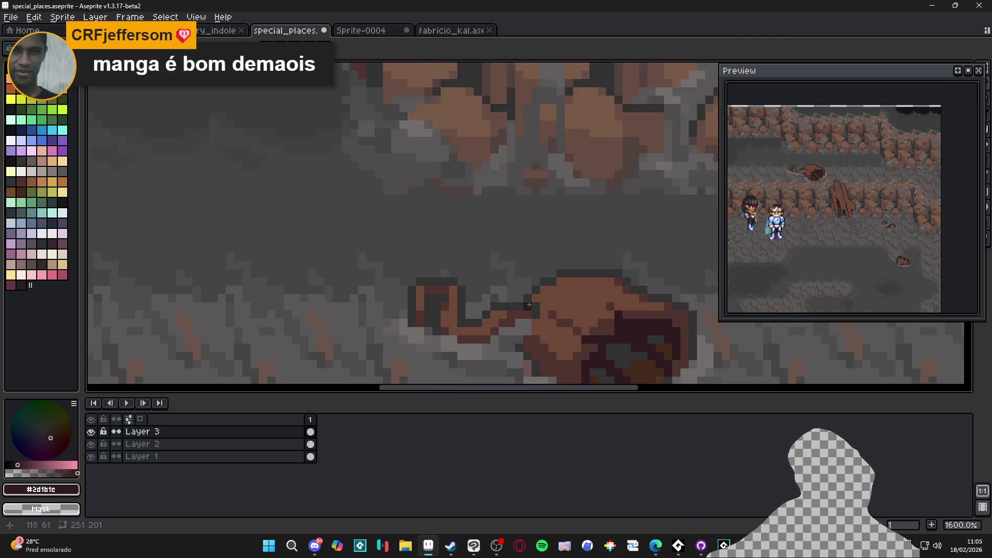
left_click(513, 307)
left_click(540, 309)
left_click(539, 320)
left_click(502, 307)
left_click(465, 319)
left_click(453, 332)
left_click(432, 336)
left_click(428, 320)
left_click(441, 332)
left_click_drag(378, 295, 390, 307)
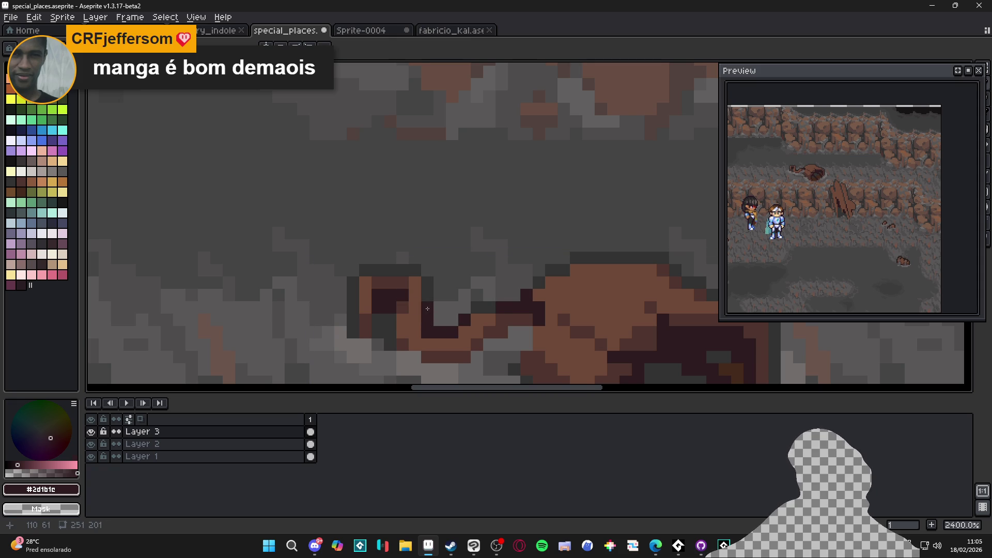
scroll(449, 312, "down", 2)
scroll(452, 315, "up", 1)
key("ctrl+s")
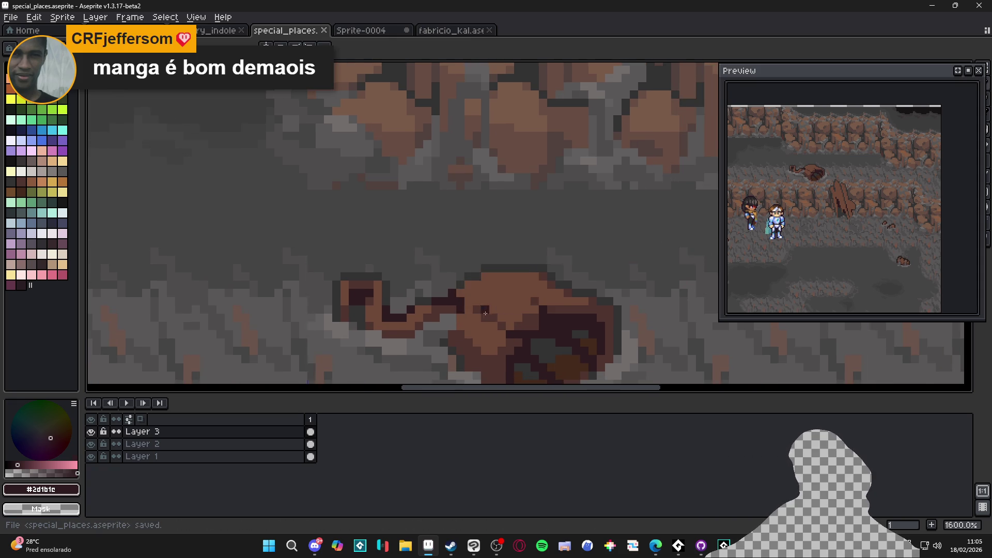
Paint a dark brown pixel on the stalagmite's upper edge and save the file
scroll(483, 316, "down", 2)
scroll(501, 312, "down", 2)
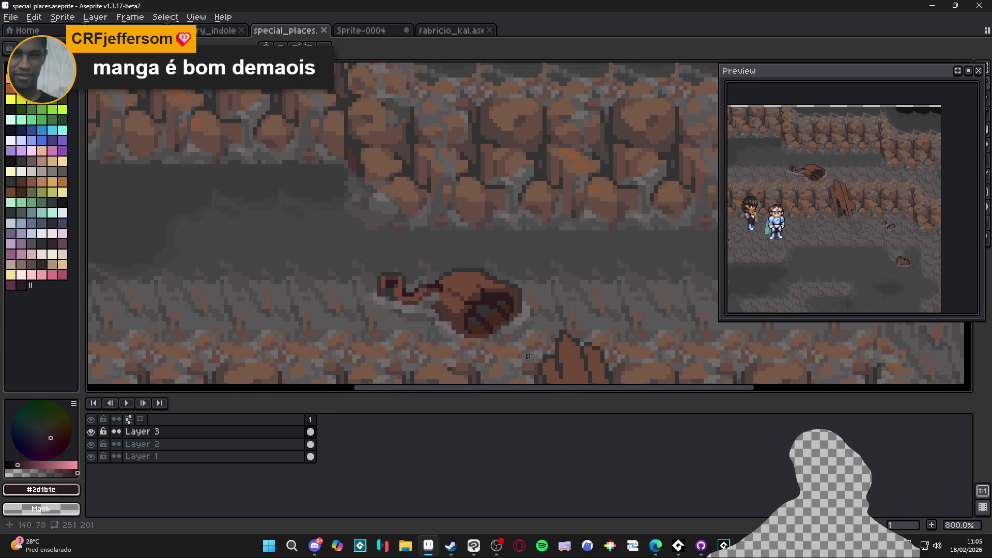
left_click_drag(512, 352, 472, 272)
scroll(491, 271, "up", 3)
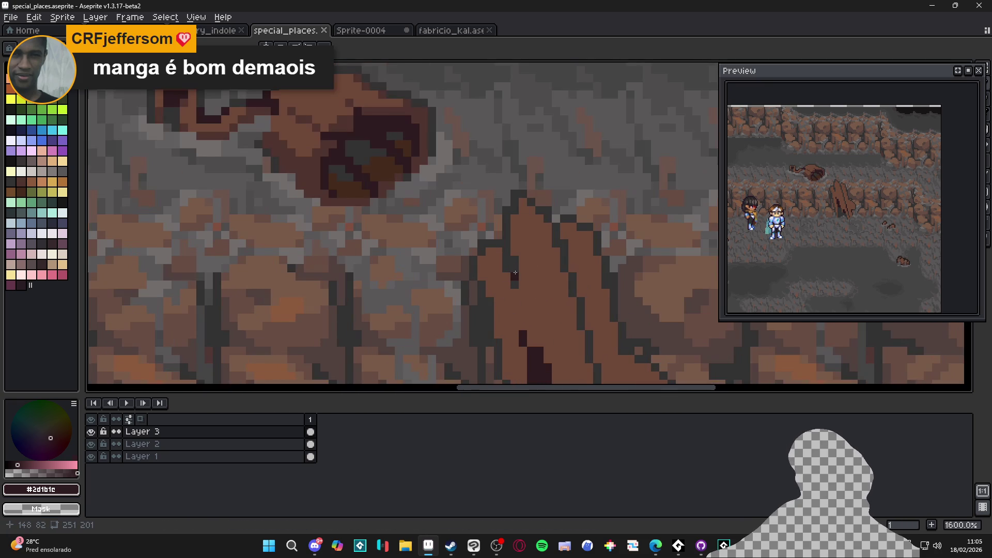
left_click(515, 271)
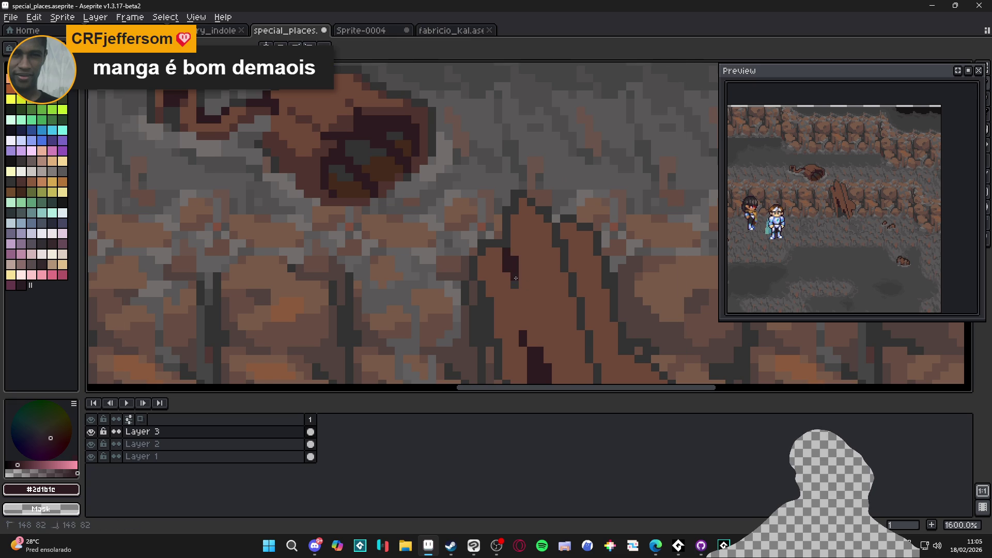
scroll(533, 293, "down", 5)
key("ctrl+s")
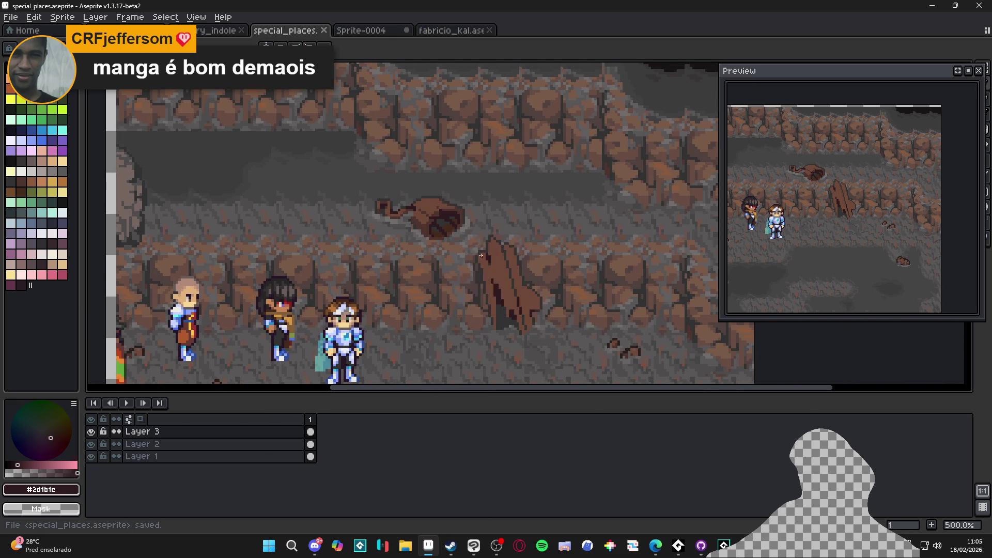
Sample the rock mound's brown and undo the bump on the mound's top edge
scroll(466, 202, "up", 5)
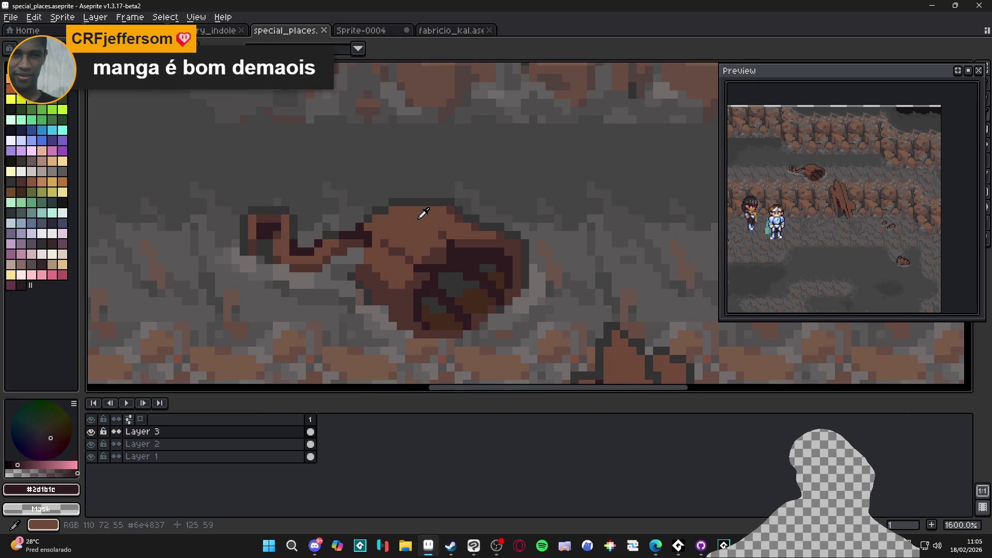
left_click(432, 240, "alt")
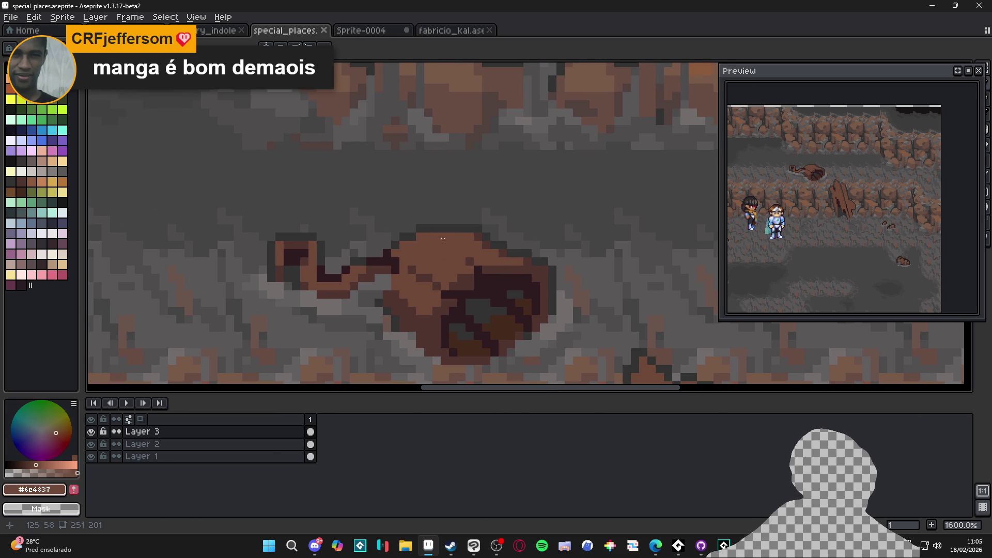
scroll(452, 234, "up", 2)
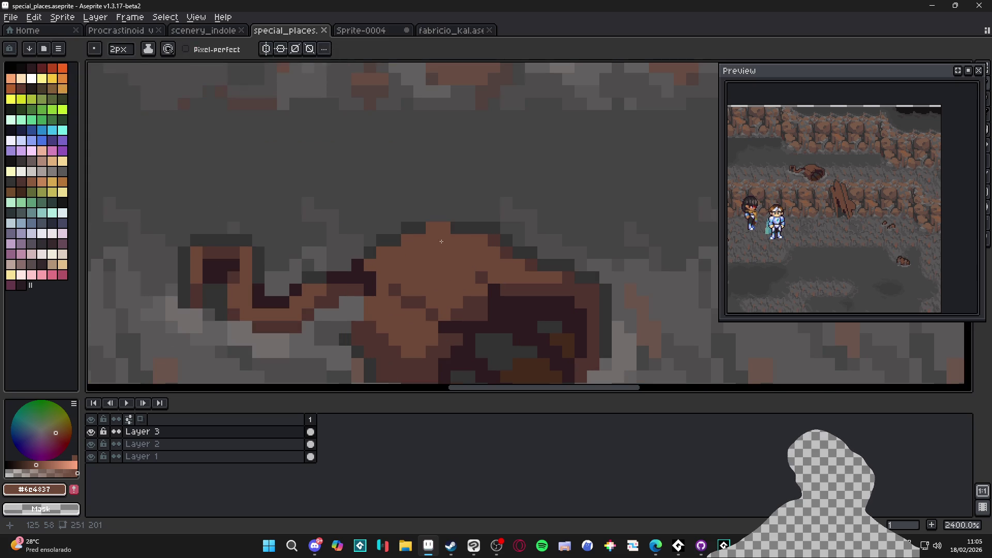
key("ctrl+z")
key("ctrl+z")
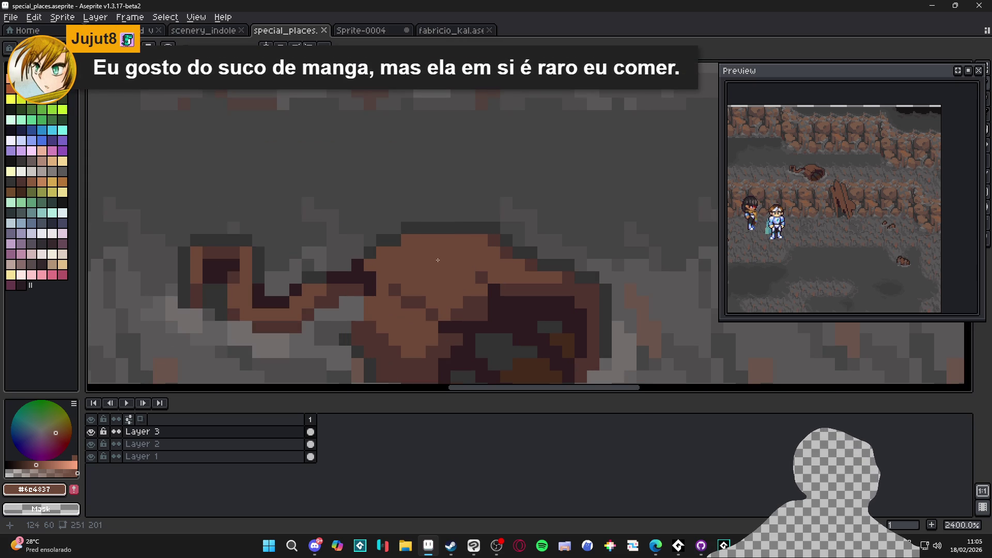
Sketch a brown hook protrusion above the rock, discarding a stray stroke
mouse_move(425, 254)
left_mouse_down()
mouse_move(421, 227)
mouse_move(393, 191)
mouse_move(369, 171)
mouse_move(364, 180)
left_mouse_up()
key("ctrl+z")
key("ctrl+z")
key("ctrl+z")
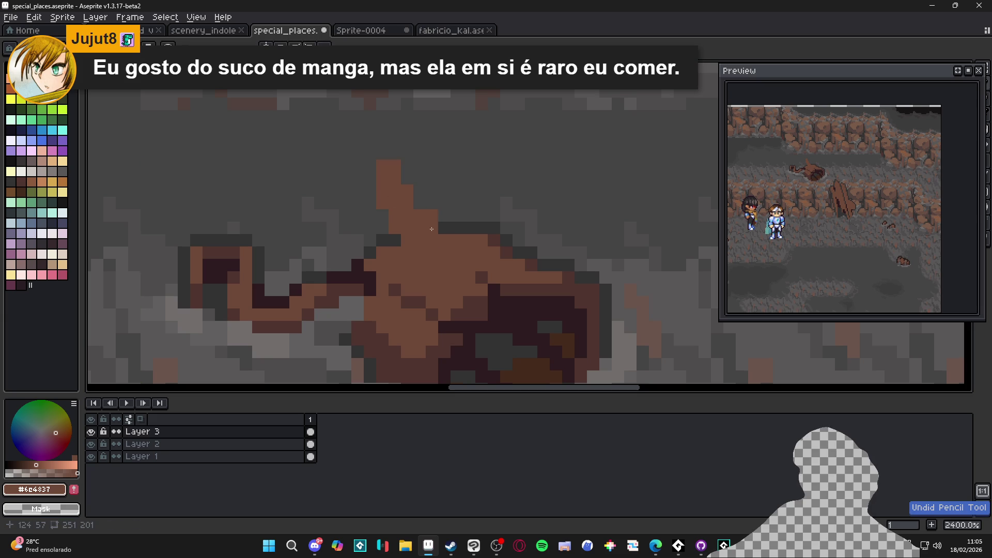
left_click(432, 230)
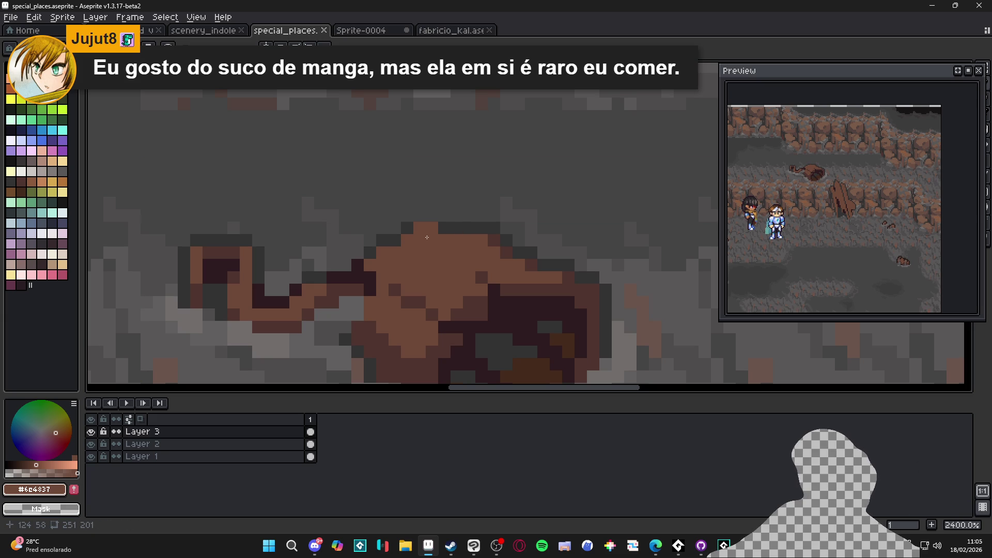
mouse_move(421, 228)
left_mouse_down()
mouse_move(344, 193)
mouse_move(345, 238)
left_mouse_up()
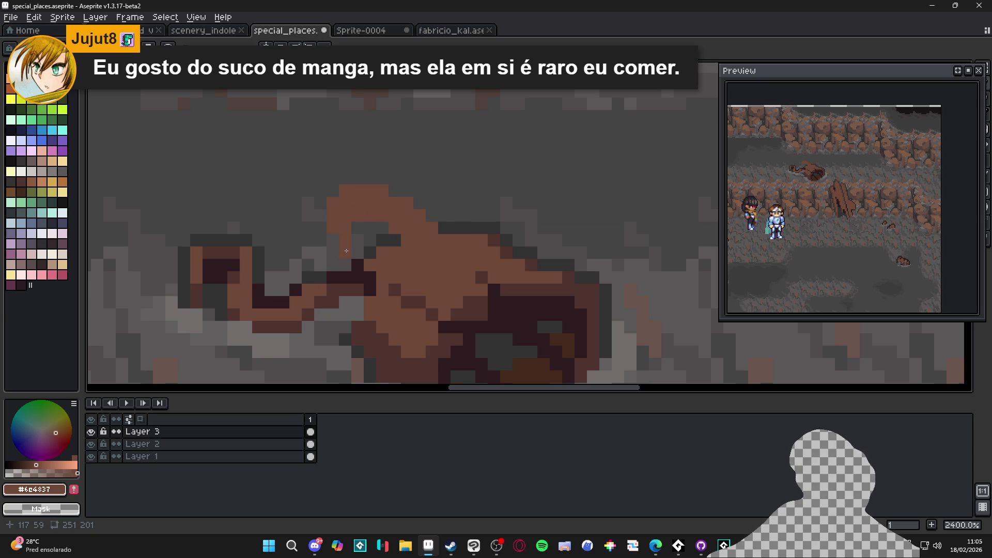
Outline the hook's upper edge in dark grey and add dark-red outline pixels
left_click(403, 235, "alt")
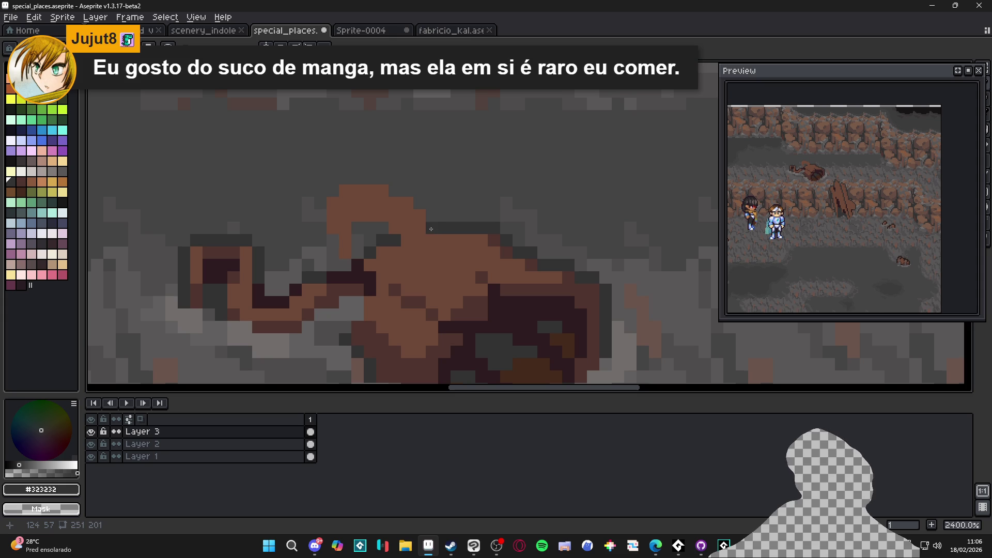
mouse_move(431, 211)
left_mouse_down()
mouse_move(393, 178)
mouse_move(351, 182)
mouse_move(332, 204)
mouse_move(334, 252)
mouse_move(358, 253)
mouse_move(354, 222)
mouse_move(369, 216)
mouse_move(370, 227)
mouse_move(386, 228)
left_mouse_up()
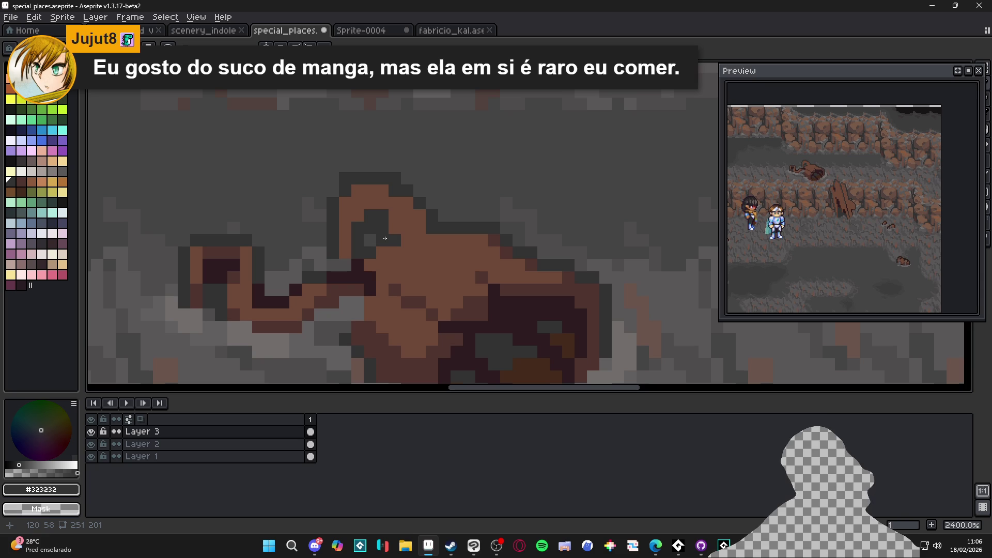
key("alt")
key("m")
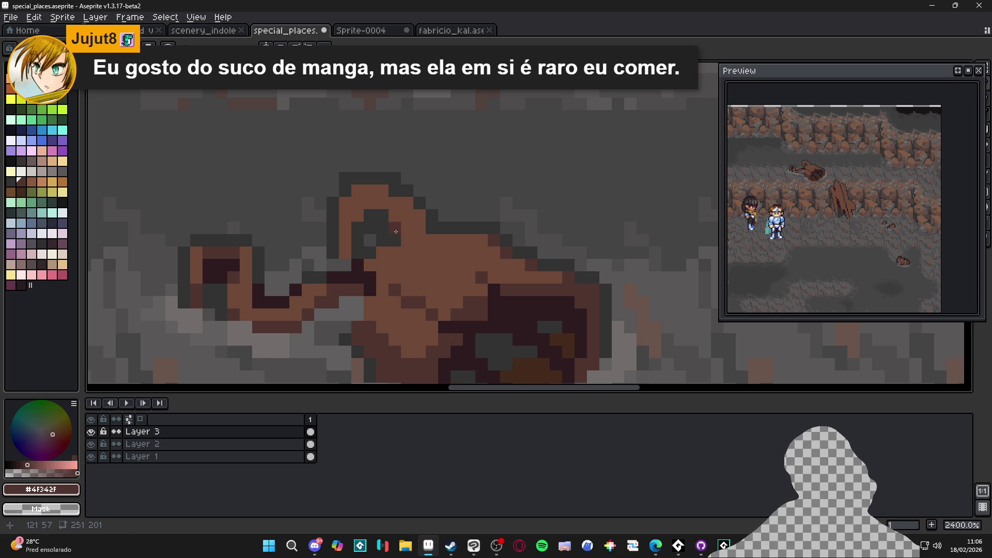
left_click(407, 203)
left_click(420, 216)
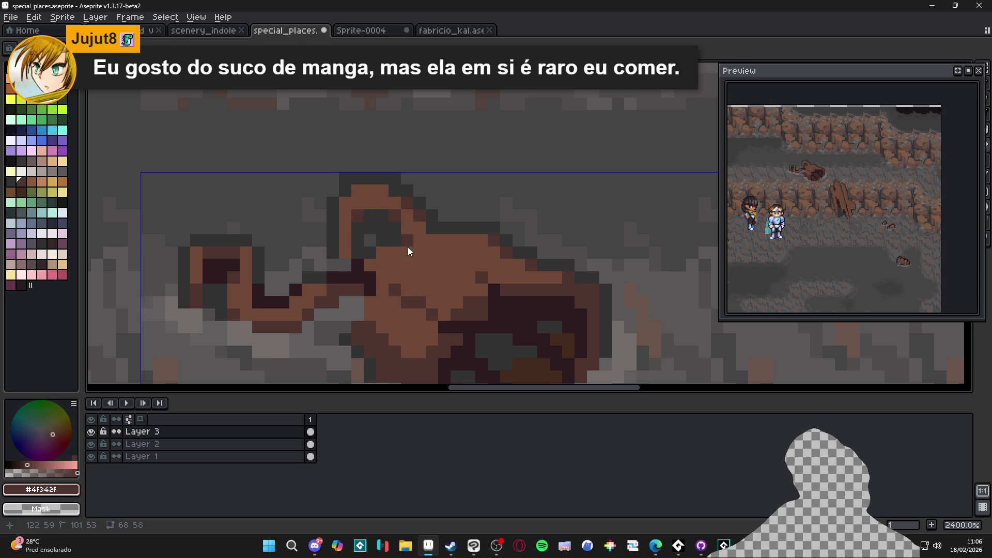
Shade the protrusion with darkest brown #2d1b1c, extending the dark pixels rightward
mouse_move(345, 253)
left_mouse_down()
mouse_move(340, 211)
mouse_move(355, 203)
left_mouse_up()
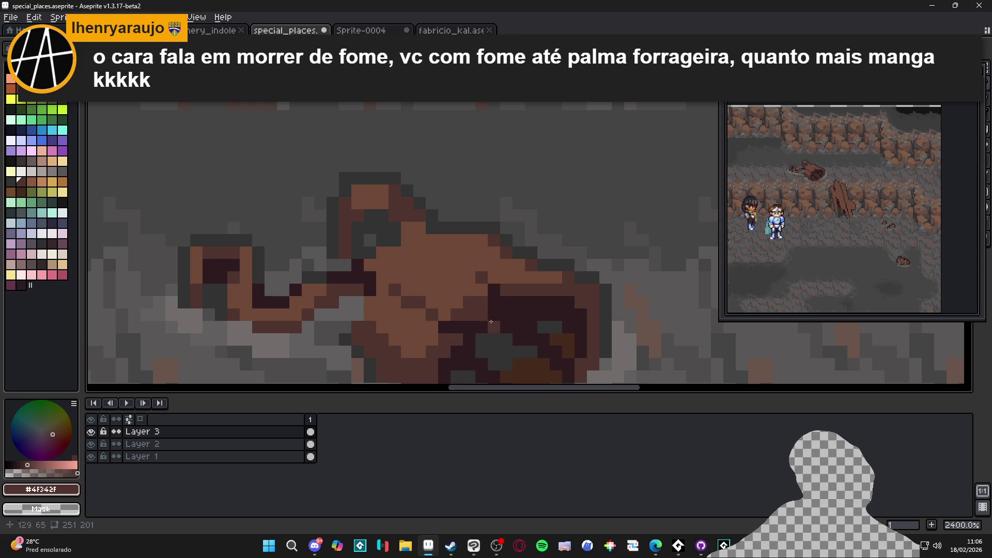
left_click(384, 225)
left_click_drag(384, 225, 395, 216)
left_click(407, 241)
left_click(432, 228)
left_click(432, 216)
left_click(445, 228)
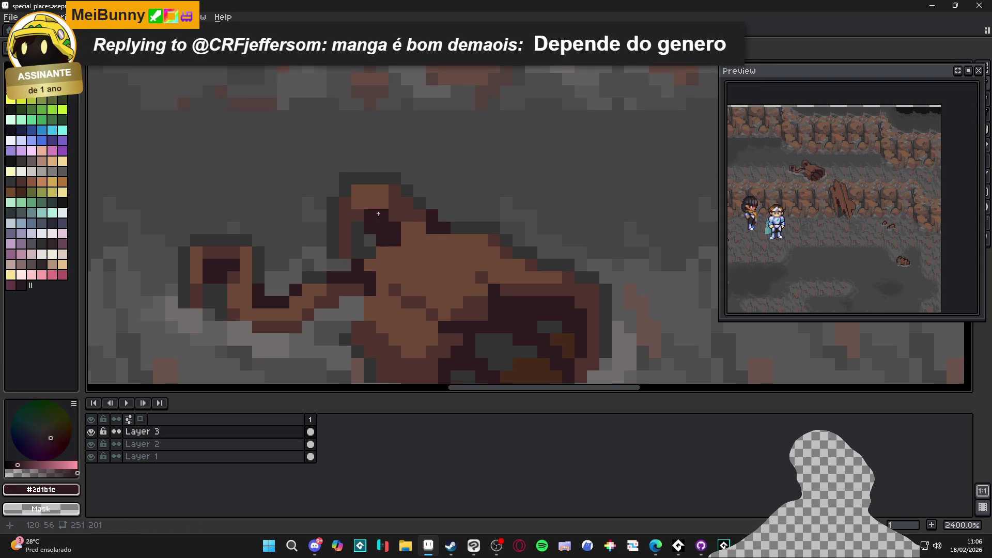
Darken the top-left pixels of the protrusion in dark brown
scroll(384, 213, "up", 1)
left_click(343, 185)
left_click(326, 184)
left_click(326, 201)
left_click(343, 167)
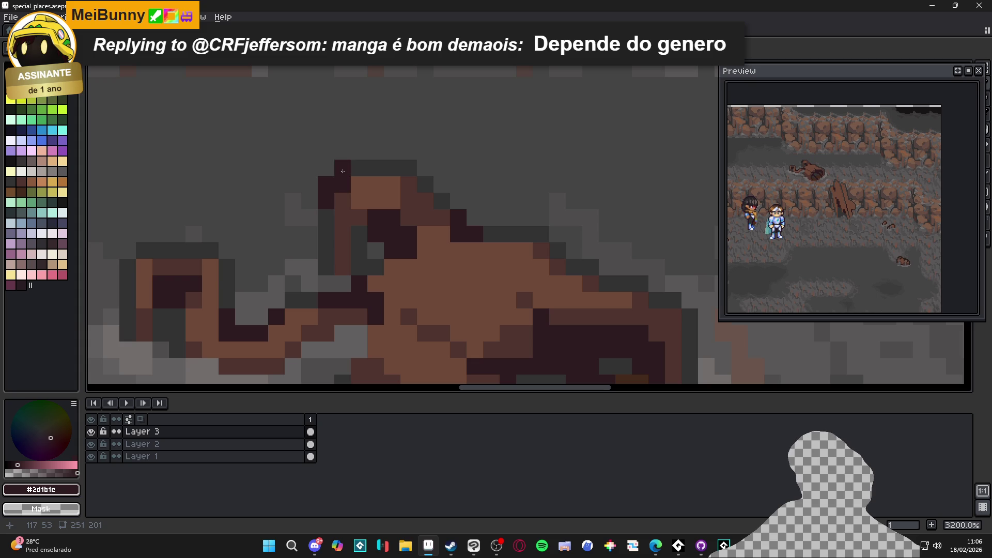
scroll(352, 192, "down", 2)
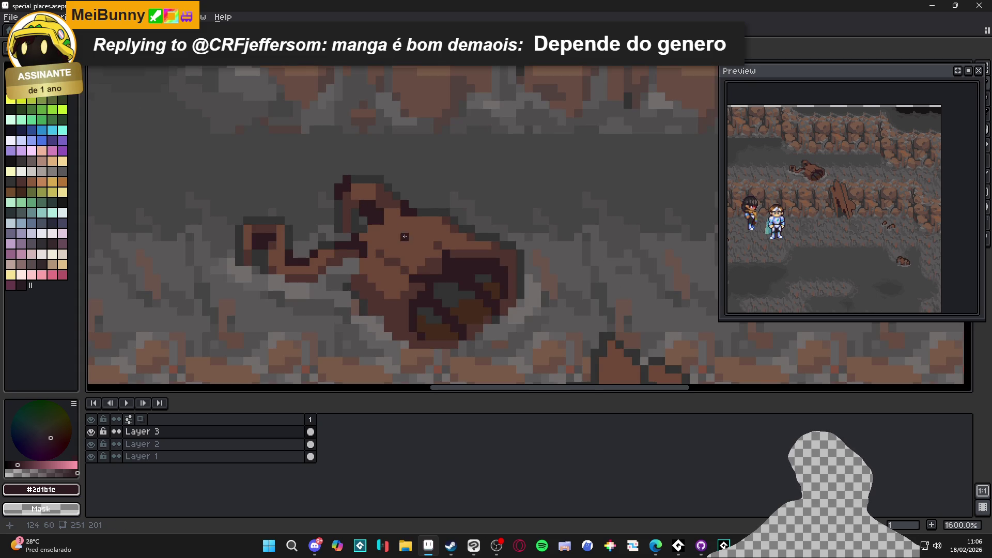
scroll(435, 263, "down", 3)
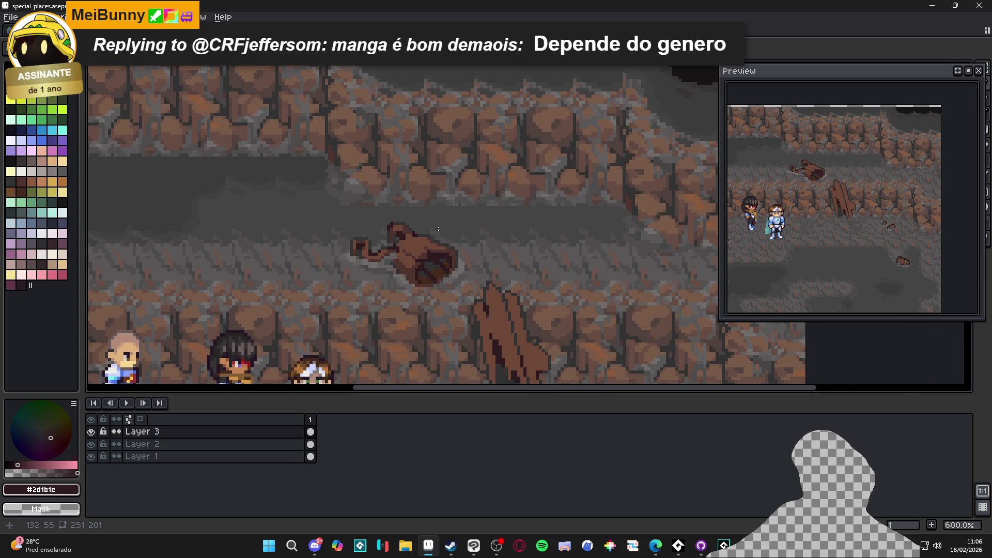
scroll(431, 253, "up", 4)
Repaint the protrusion's edge in mid brown #4f342f, then outline its top row in dark brown
left_click(429, 252, "alt")
scroll(408, 245, "up", 2)
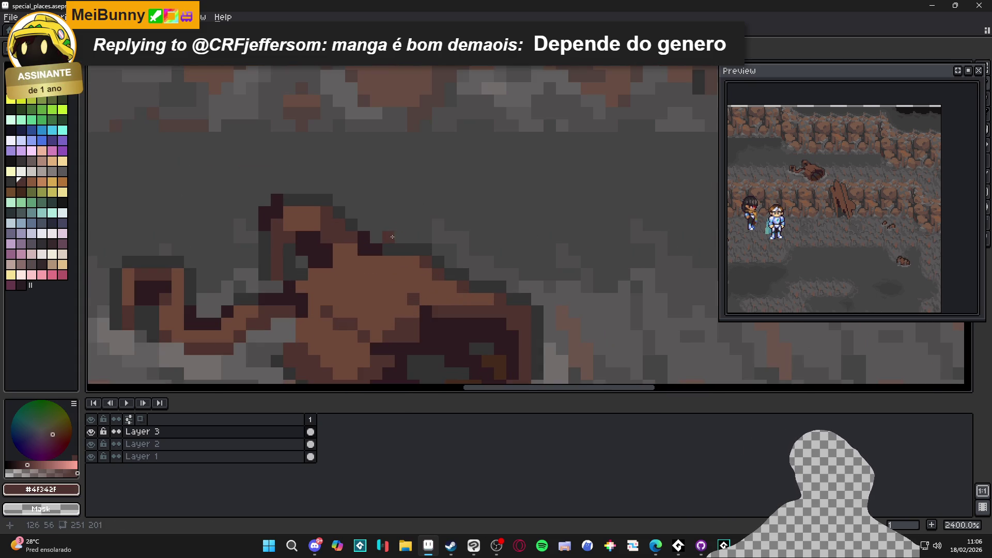
mouse_move(384, 238)
left_mouse_down()
mouse_move(413, 225)
mouse_move(429, 234)
mouse_move(410, 236)
mouse_move(434, 201)
mouse_move(454, 200)
mouse_move(454, 213)
mouse_move(473, 219)
left_mouse_up()
left_click(366, 238, "alt")
left_click(363, 225)
left_click(388, 212)
left_click(397, 213)
left_click_drag(396, 213, 364, 212)
left_click(413, 200)
left_click(401, 200)
mouse_move(414, 187)
left_mouse_down()
mouse_move(459, 191)
mouse_move(475, 212)
left_mouse_up()
scroll(465, 206, "down", 2)
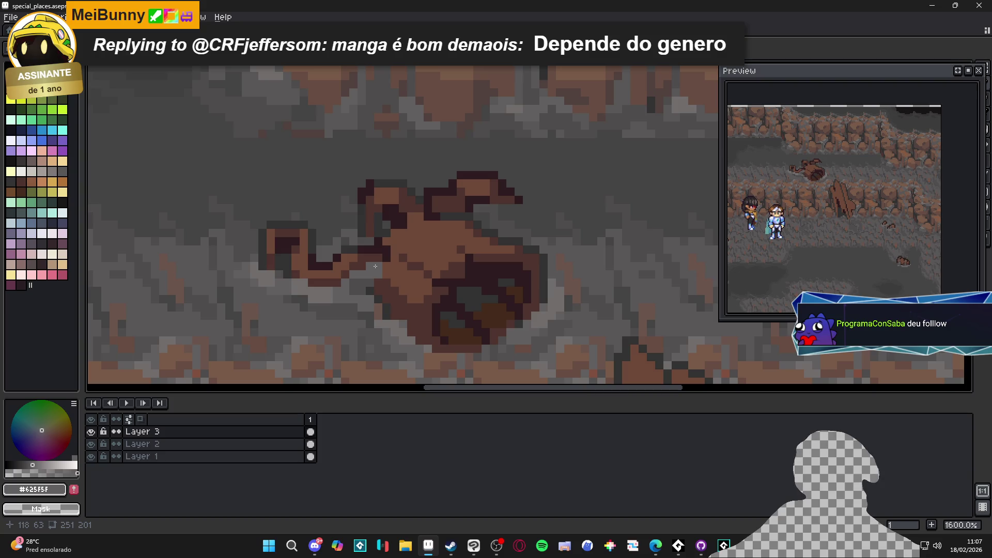
Paint a light grey floor highlight just right of the protrusion, lightening one dark pixel
left_click(375, 266, "alt")
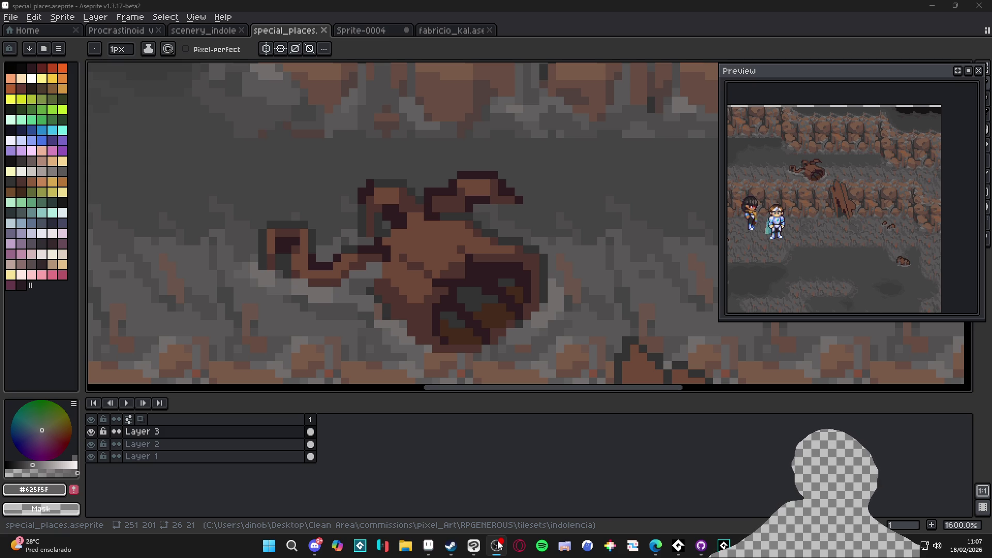
left_click(428, 546)
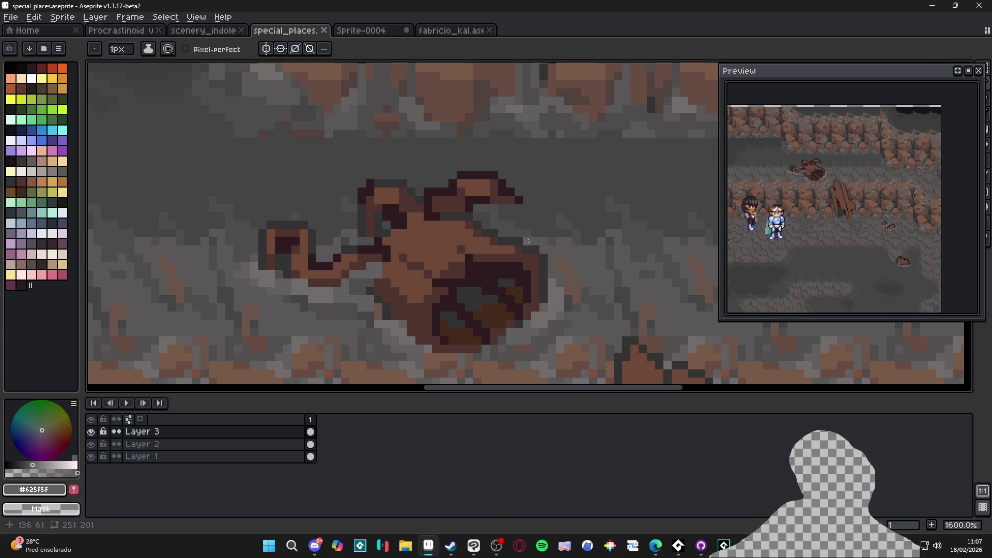
scroll(492, 217, "up", 1, "alt")
mouse_move(492, 217)
left_mouse_down()
mouse_move(522, 224)
mouse_move(527, 213)
left_mouse_up()
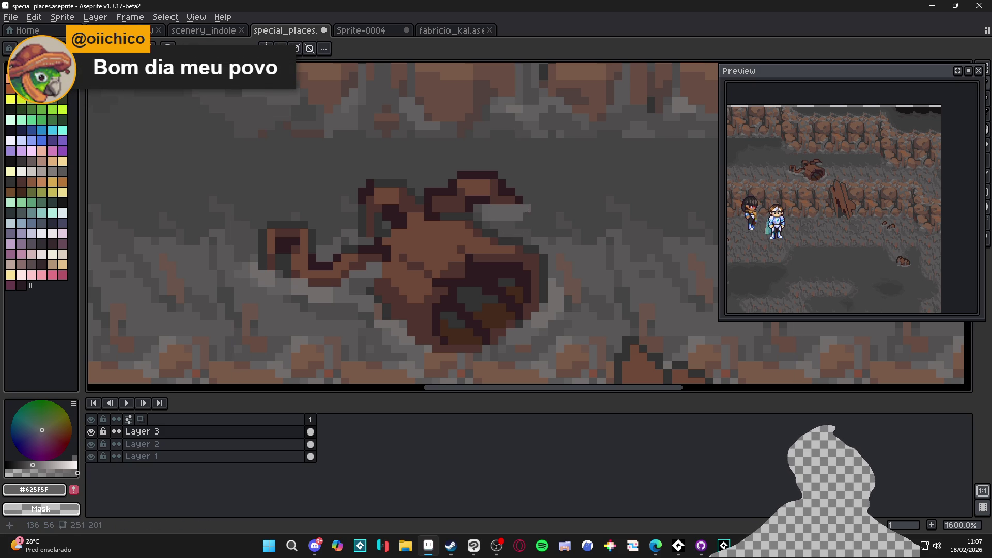
left_click(481, 209)
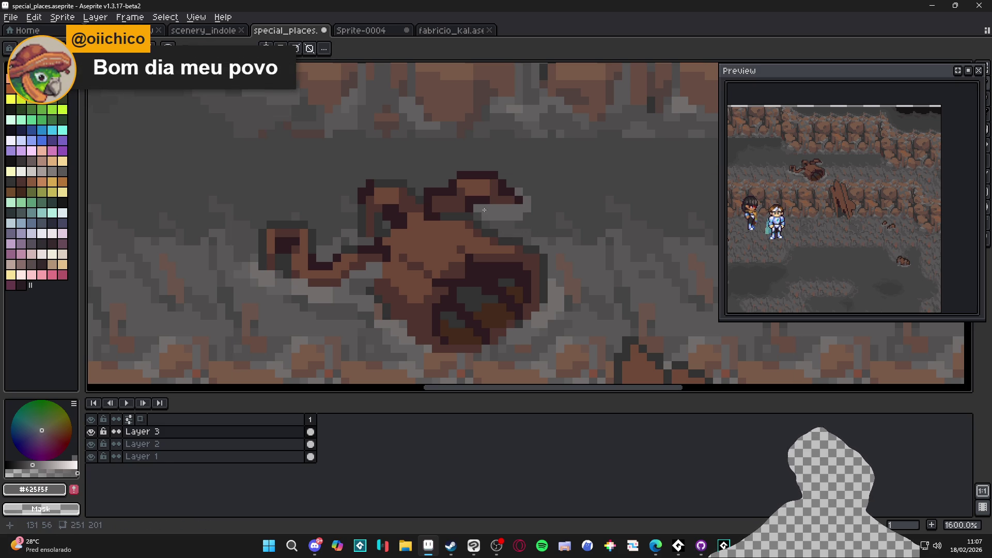
Sample darker and mid greys from the cave floor
left_click(560, 262, "alt")
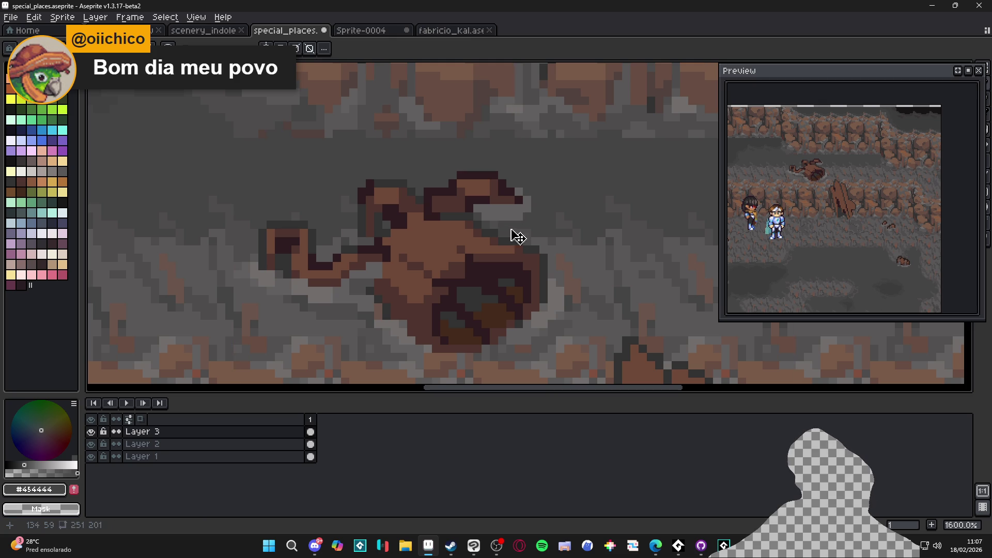
key("alt")
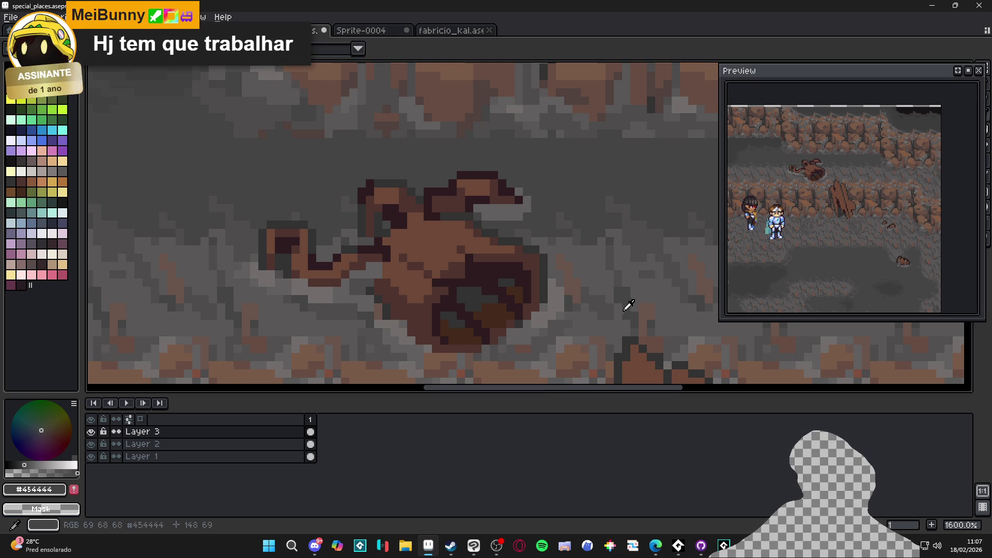
left_click(560, 227, "alt")
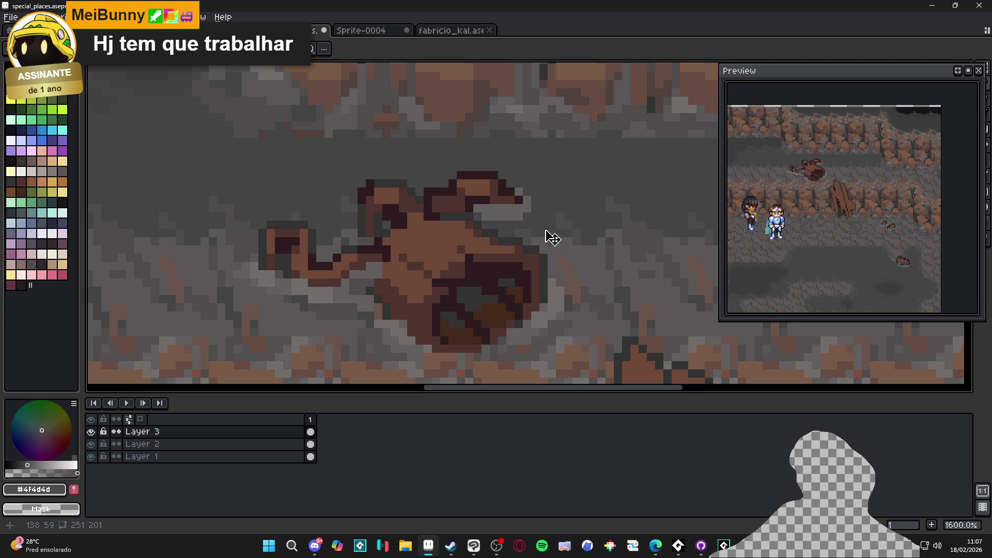
scroll(544, 230, "down", 4)
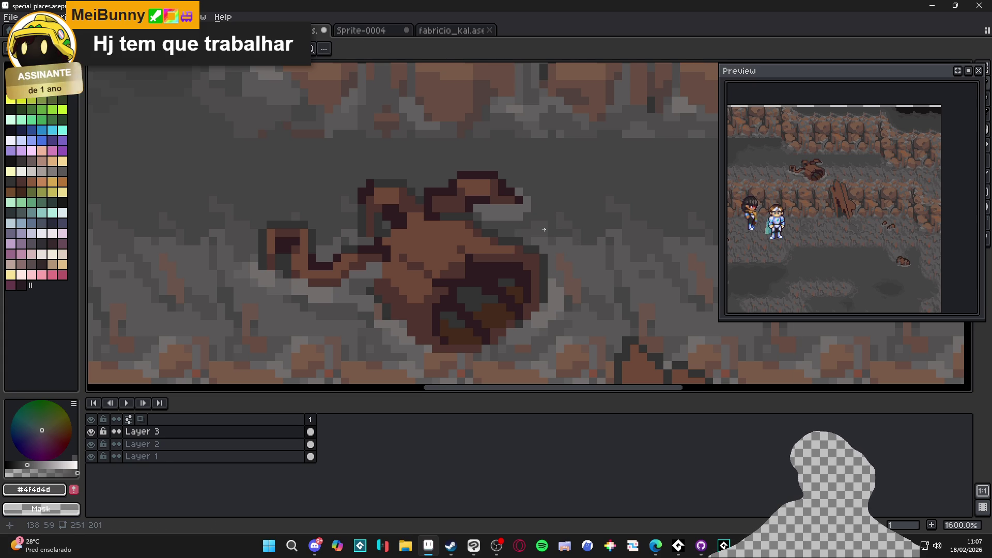
scroll(519, 239, "up", 5)
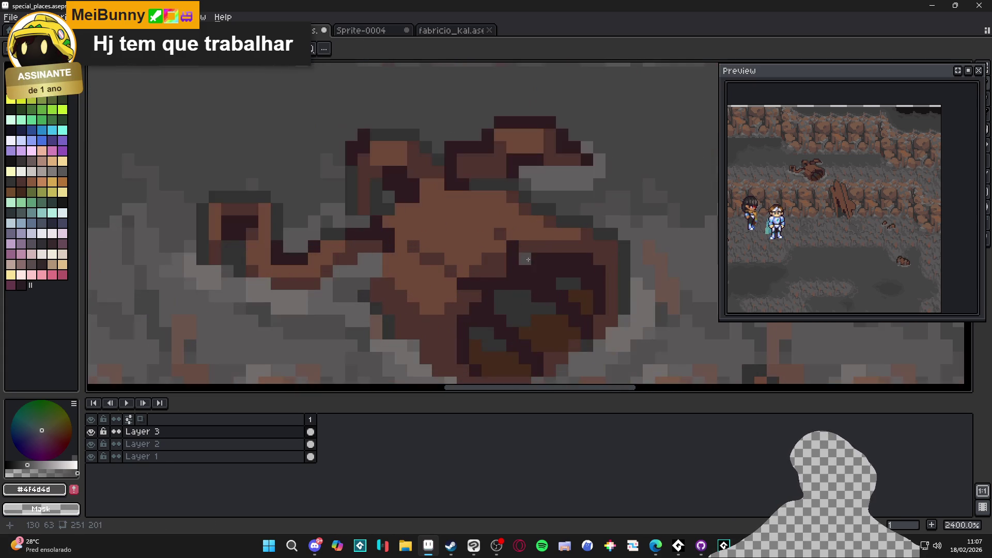
Draw a short #4f342f line inside the protrusion and save special_places.aseprite
left_click(435, 190, "alt")
left_click_drag(435, 191, 473, 221)
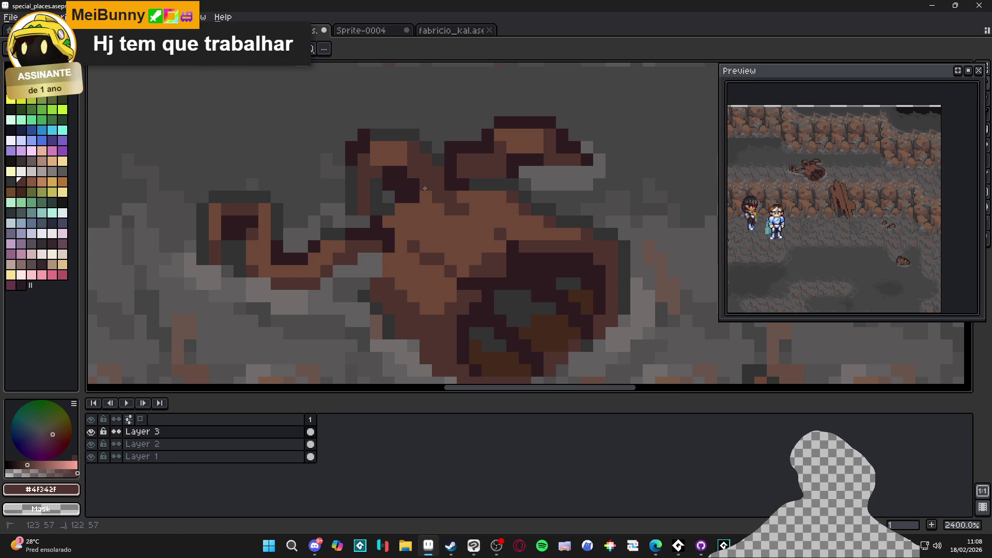
scroll(504, 243, "down", 6)
scroll(504, 242, "down", 2)
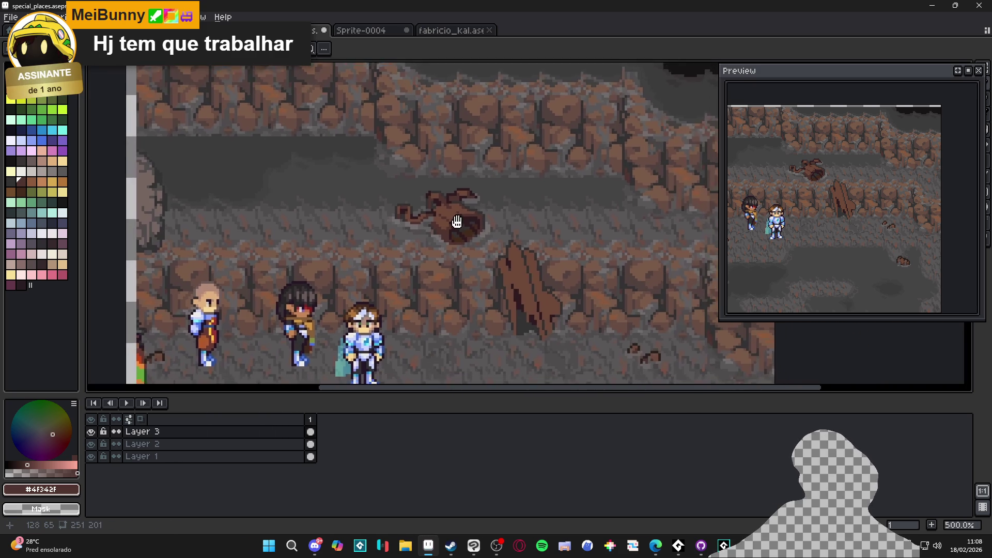
key("ctrl")
key("ctrl+s")
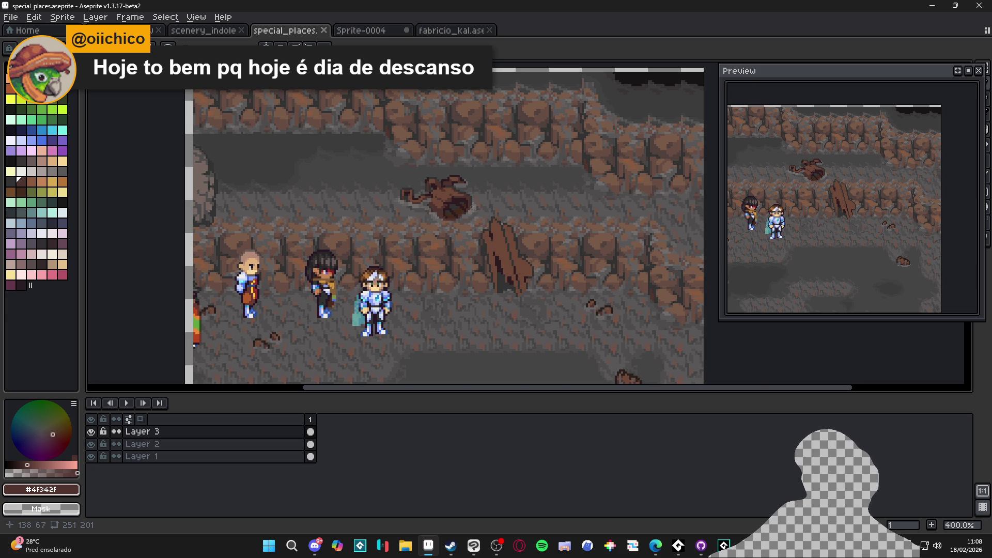
Pan across the cave scene to review the boulder, then save again
scroll(471, 207, "up", 5)
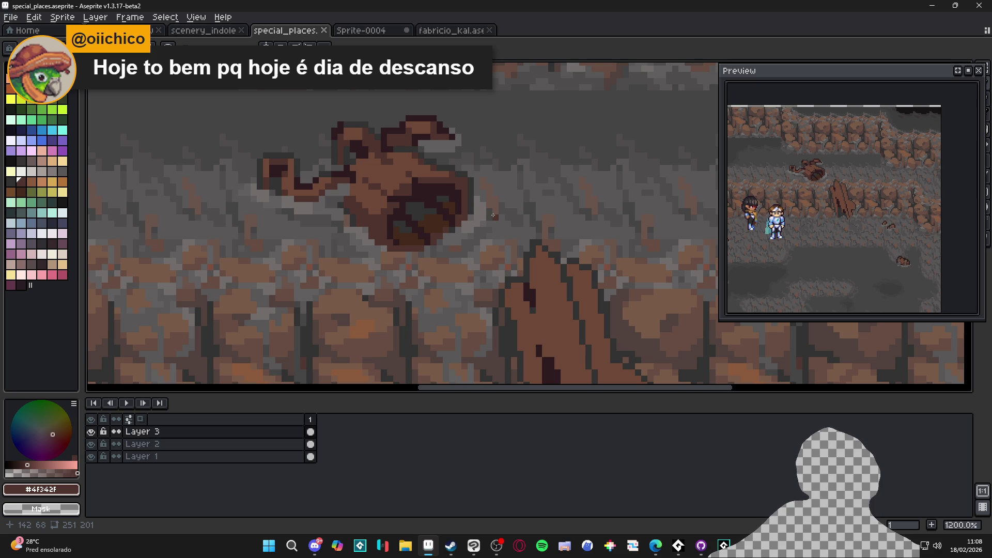
scroll(493, 215, "down", 2)
left_click_drag(447, 243, 436, 250)
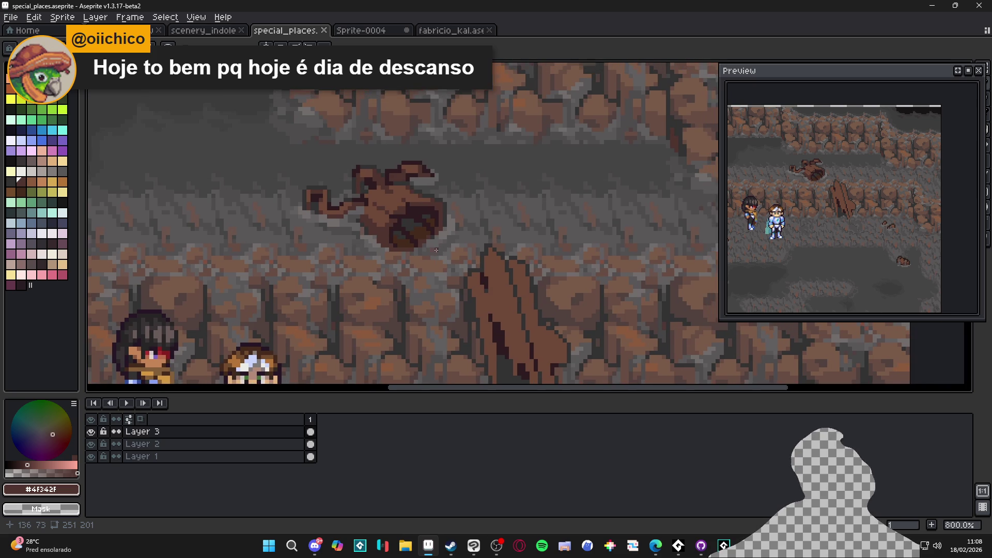
scroll(398, 218, "up", 2)
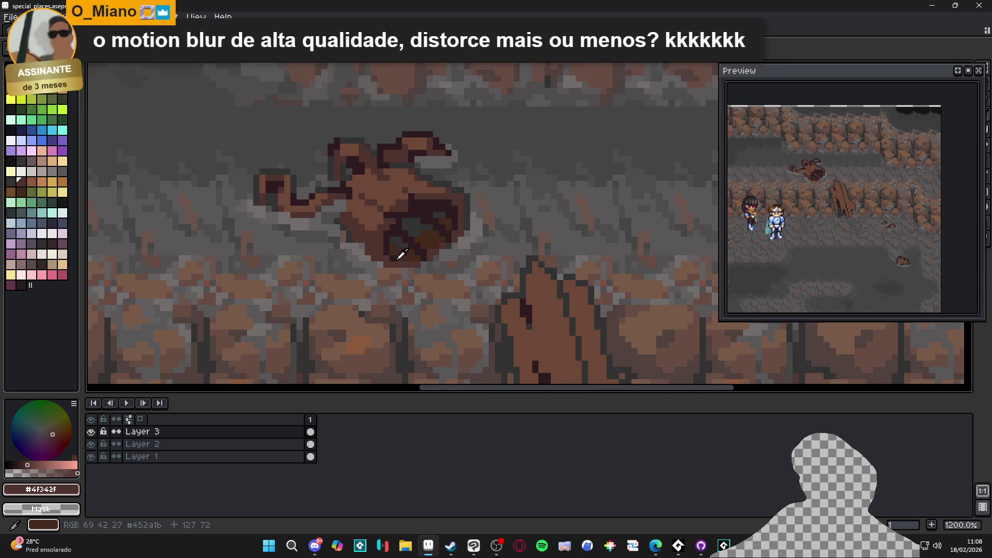
scroll(451, 277, "down", 2)
scroll(450, 277, "down", 1)
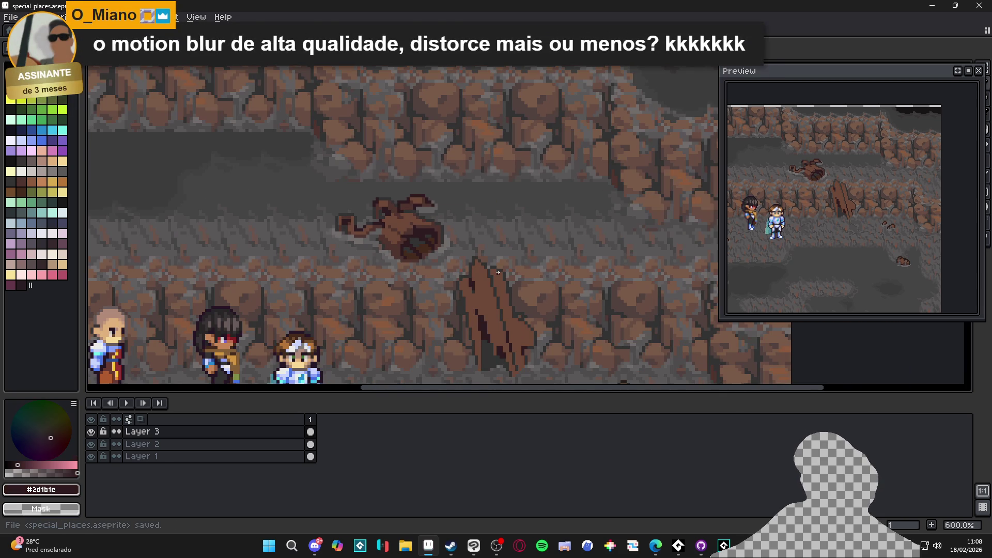
scroll(833, 226, "up", 1)
mouse_move(512, 269)
left_mouse_down()
mouse_move(478, 244)
mouse_move(491, 252)
left_mouse_up()
key("ctrl+s")
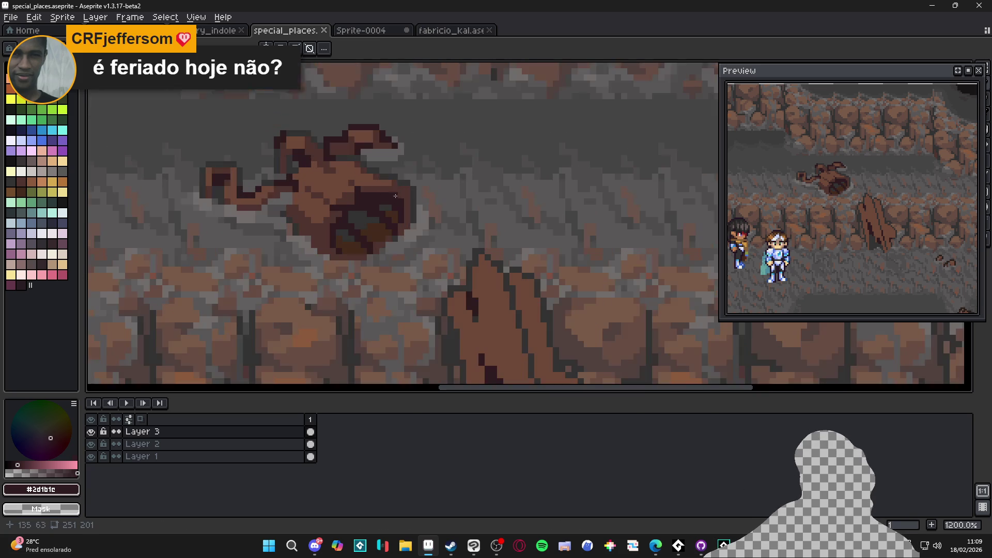
Paint a dark shading stroke down the stalagmite and save the cave scene
scroll(406, 221, "up", 3)
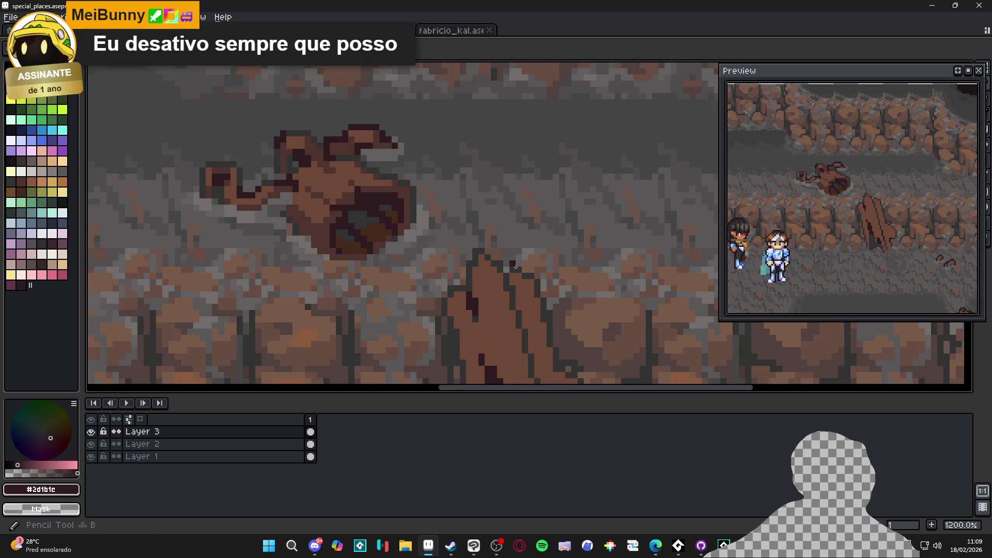
scroll(498, 272, "up", 3)
mouse_move(508, 279)
left_mouse_down()
mouse_move(520, 341)
mouse_move(498, 251)
mouse_move(550, 278)
mouse_move(498, 243)
mouse_move(541, 287)
mouse_move(521, 253)
left_mouse_up()
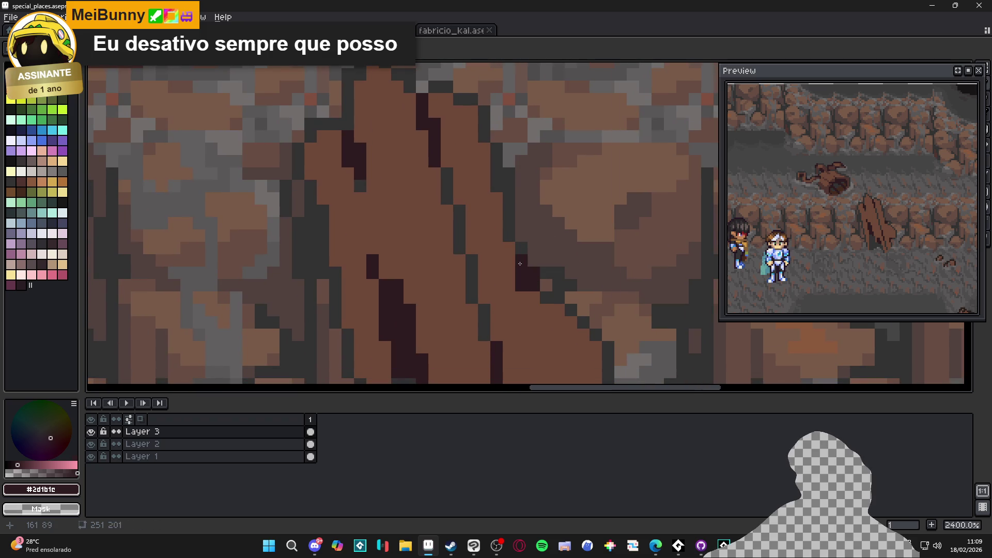
key("ctrl+s")
scroll(514, 258, "down", 2)
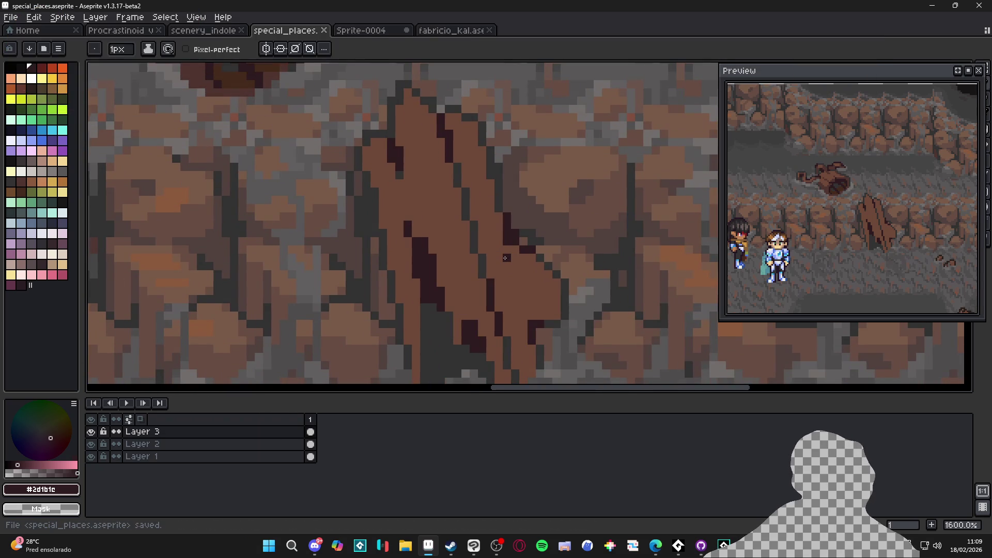
Add a dark pixel atop the stalagmite's shadow column
left_click(486, 262)
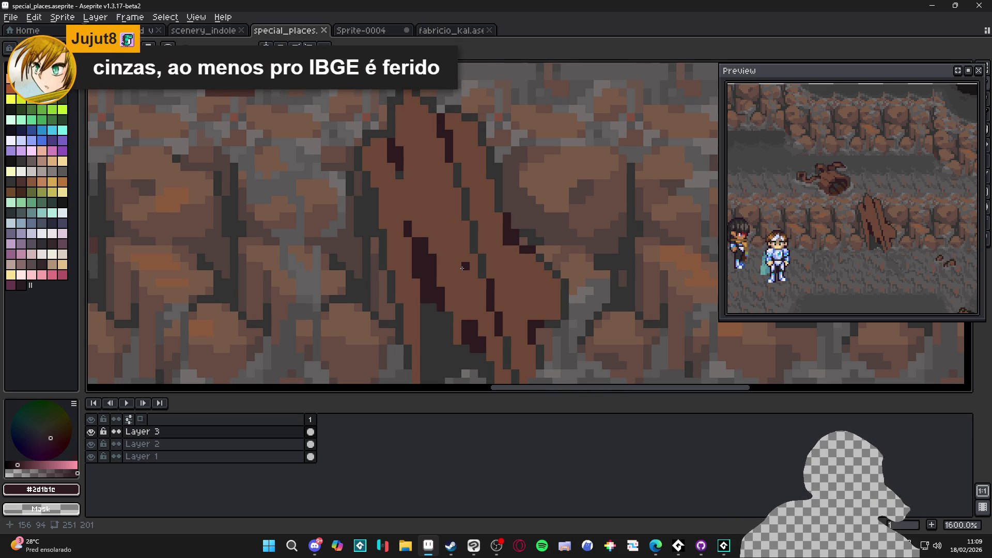
scroll(463, 268, "down", 3)
mouse_move(455, 305)
left_mouse_down()
mouse_move(423, 267)
mouse_move(411, 223)
left_mouse_up()
scroll(415, 243, "up", 5)
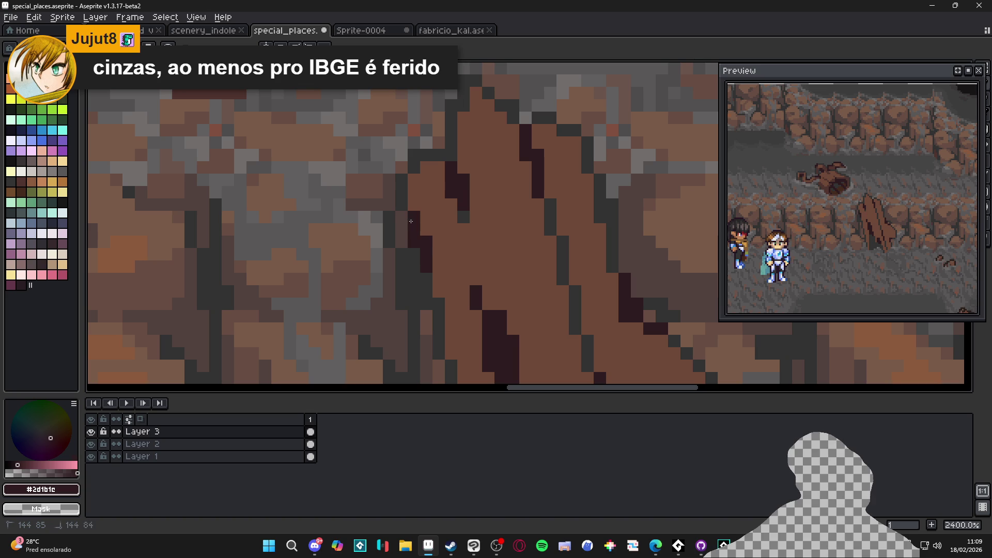
scroll(411, 223, "down", 6)
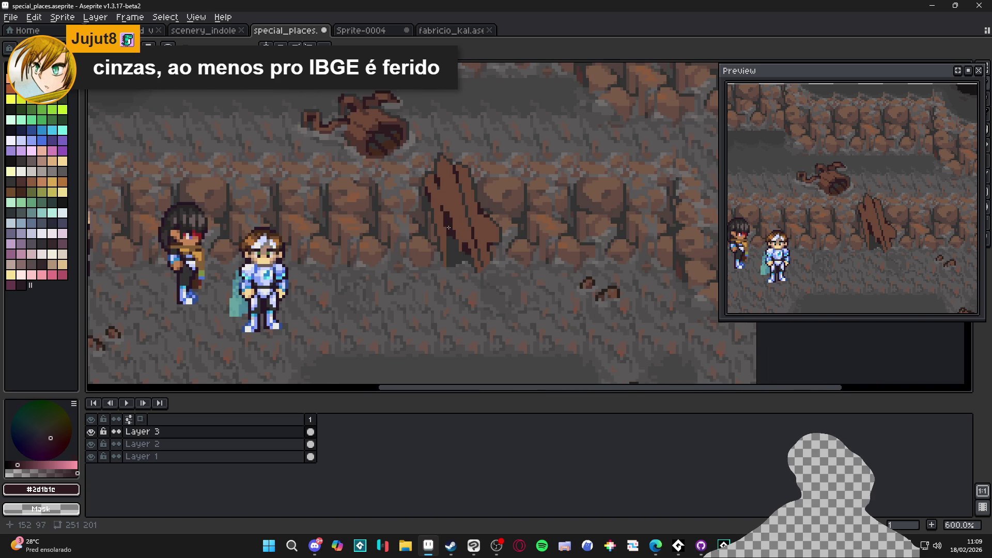
scroll(367, 147, "up", 3)
With #4f342f, pencil dark columns and diagonal lines along the stalagmite
left_click(455, 201, "alt")
left_click_drag(521, 241, 522, 279)
left_click_drag(646, 347, 568, 270)
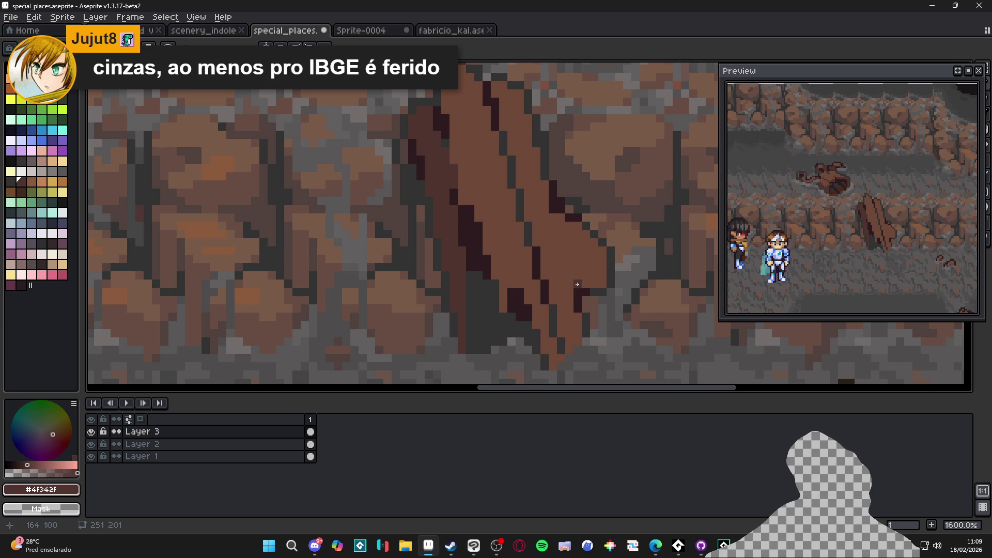
left_click_drag(575, 285, 575, 258)
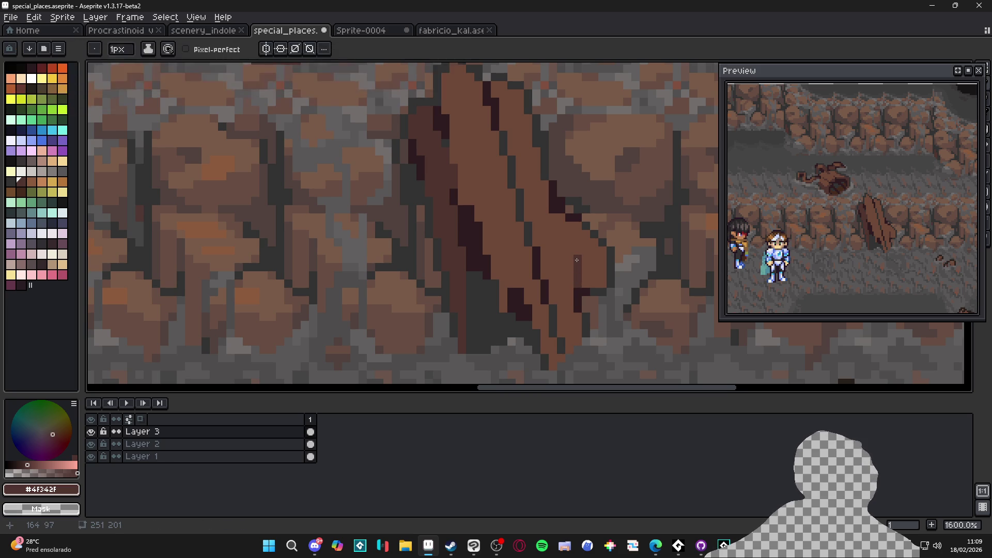
left_click_drag(576, 260, 602, 285)
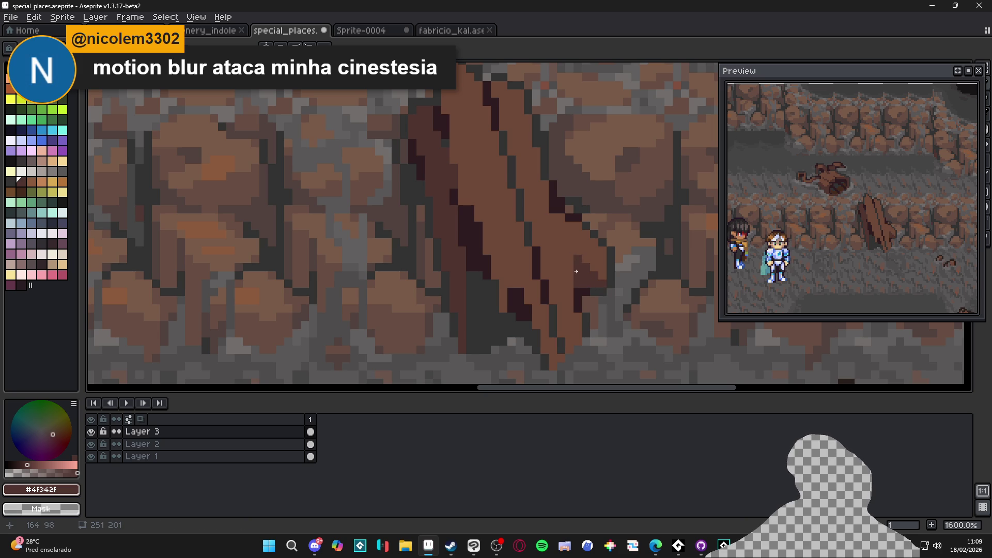
left_click_drag(578, 271, 567, 247)
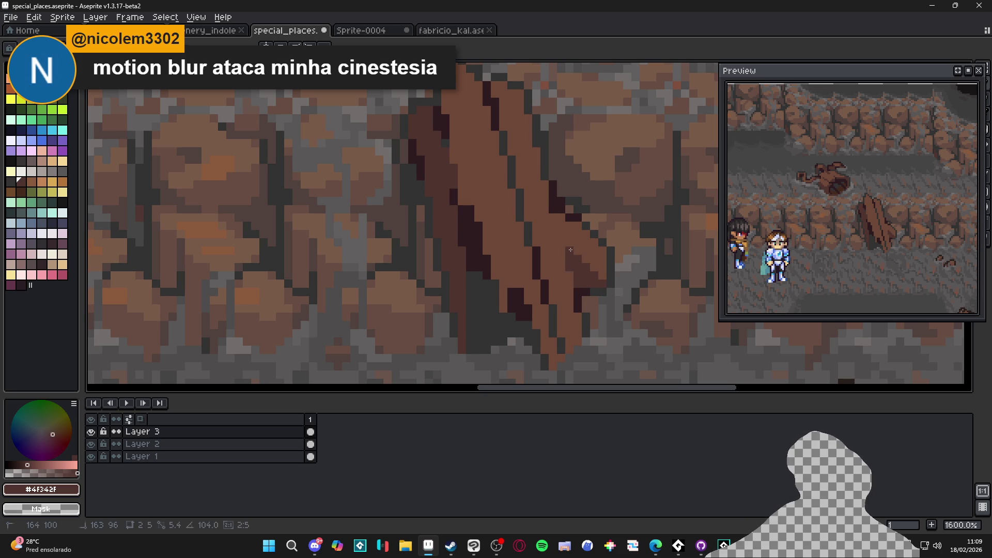
Sample the darkest brown #2d1b1c, switch to selection, then choose mid-brown #4f342f
left_click(575, 215, "alt")
key("m")
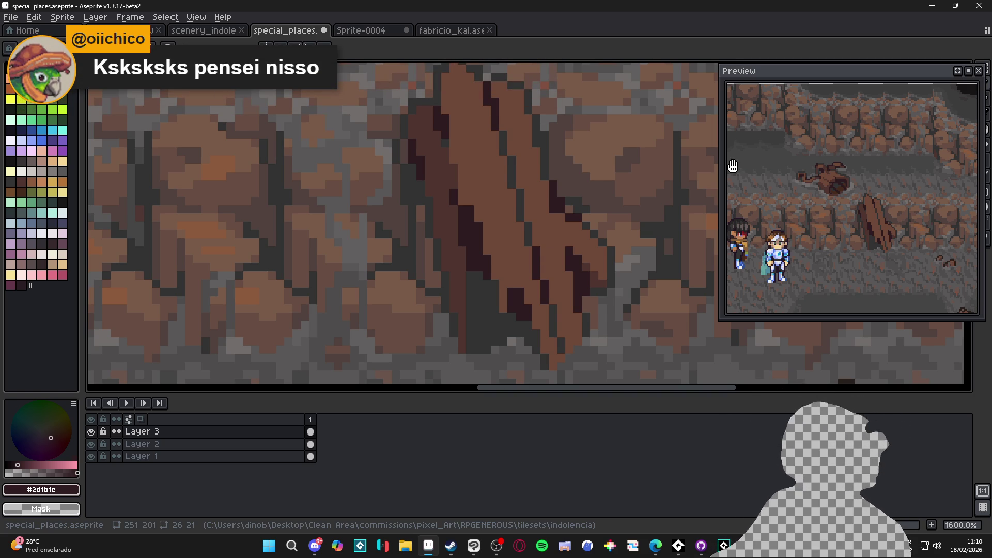
left_click(440, 208, "alt")
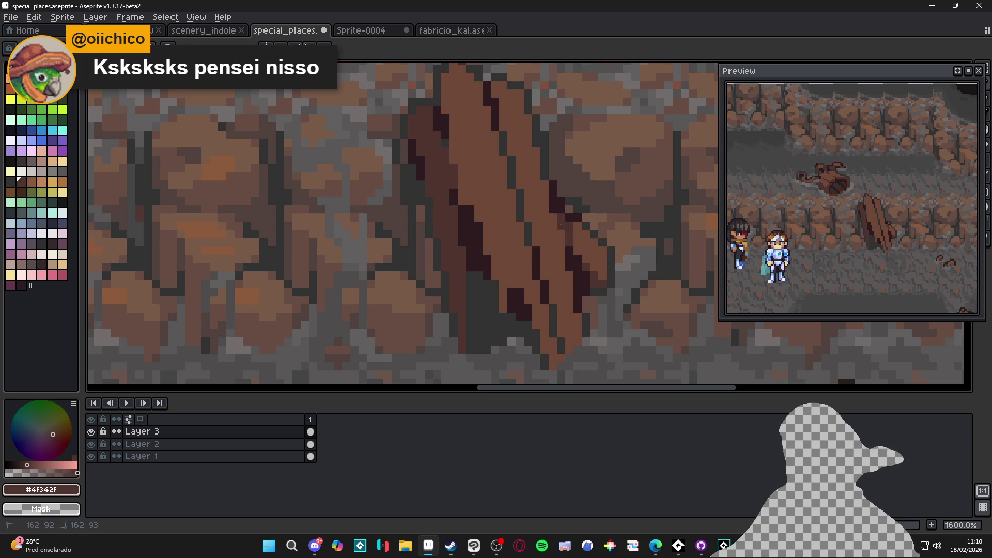
Flood-fill a patch of the stalagmite with mid-brown #4f342f
key("g")
left_click(585, 242)
scroll(538, 191, "up", 2)
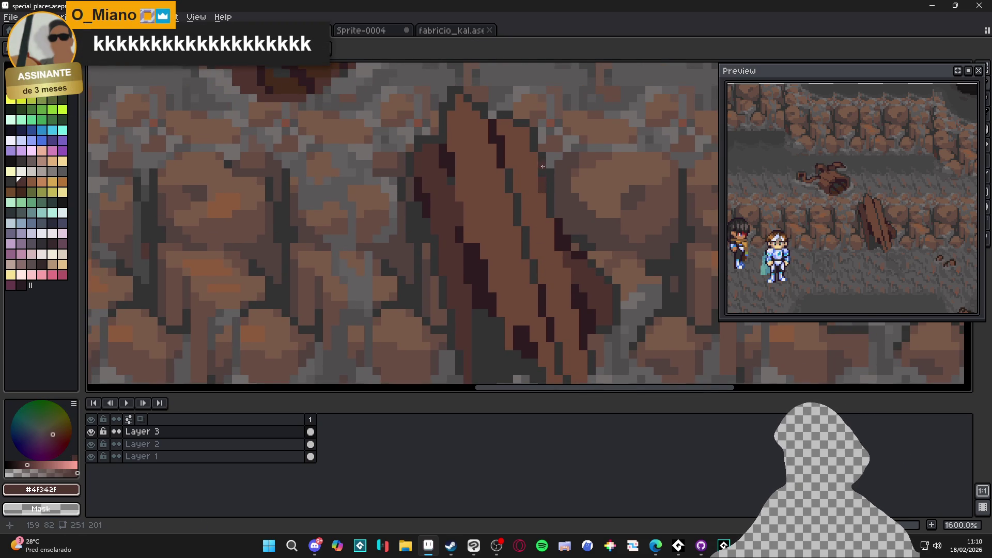
scroll(537, 157, "down", 2)
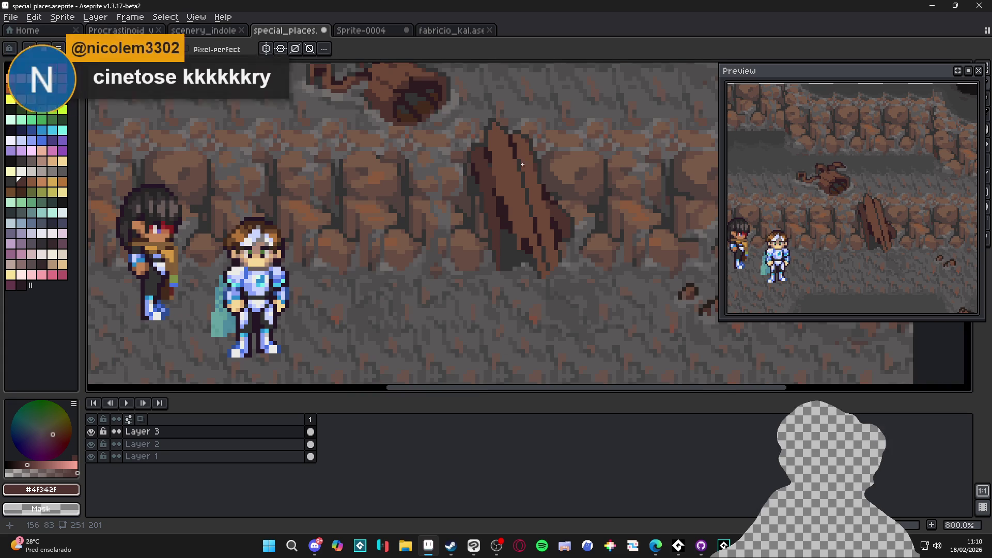
scroll(540, 204, "up", 1)
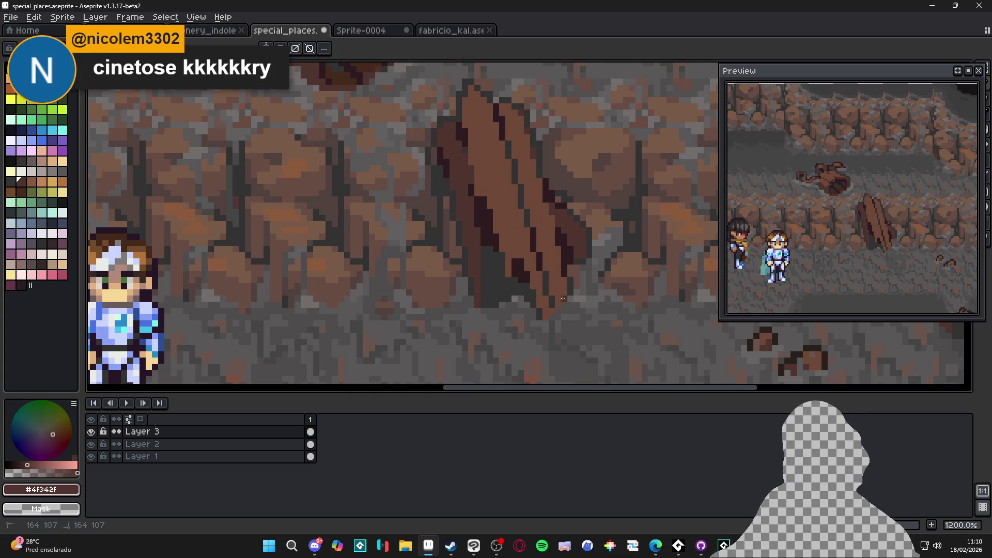
key("g")
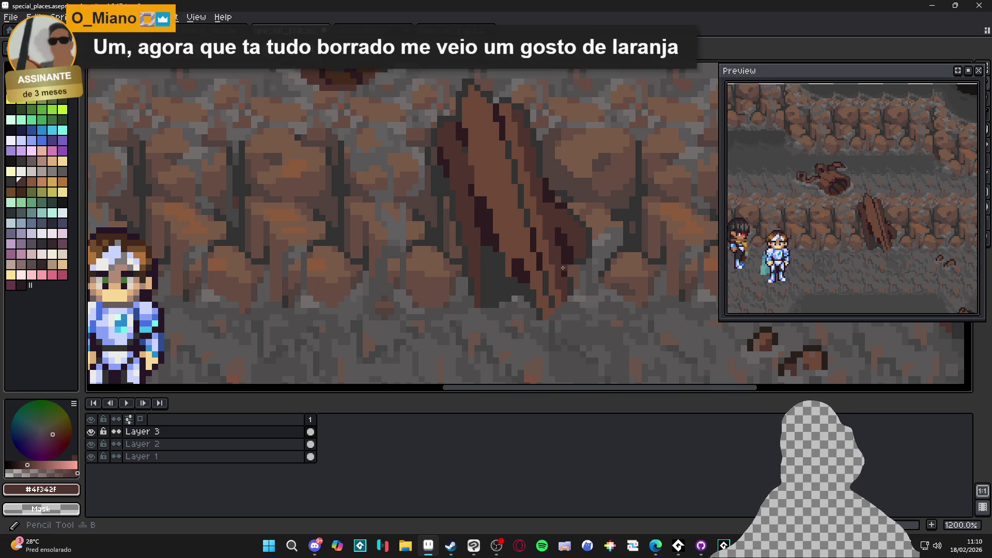
scroll(526, 226, "up", 1)
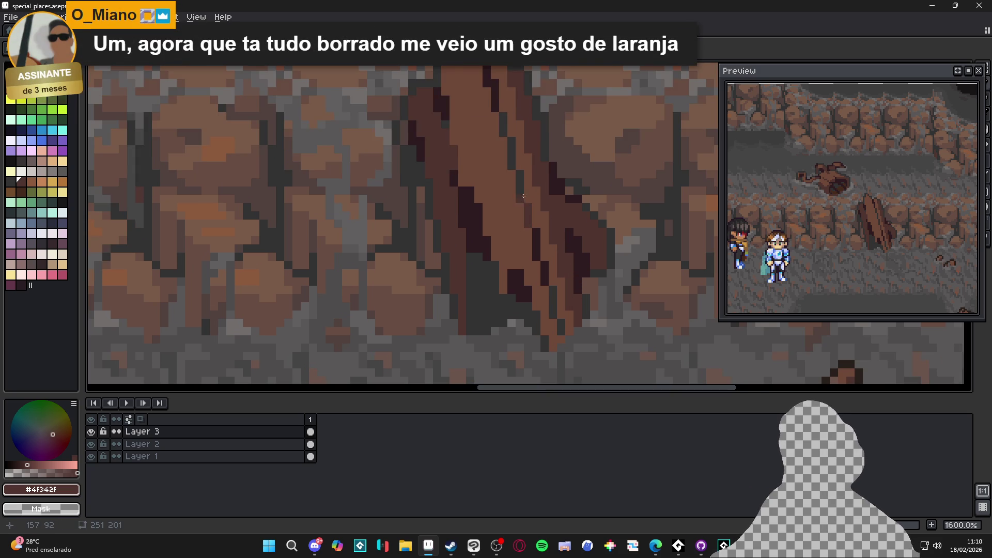
scroll(514, 182, "down", 3)
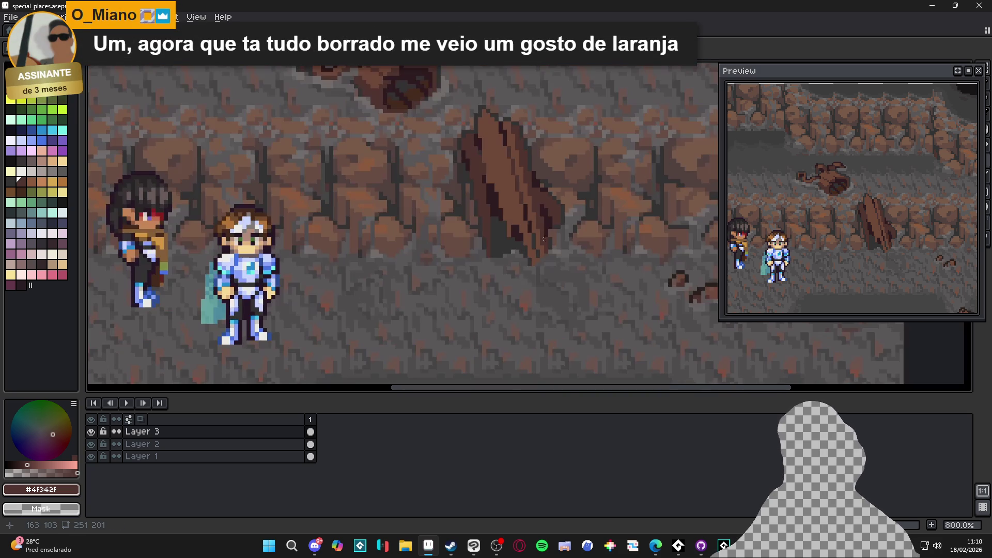
scroll(510, 238, "up", 3)
Using sampled #2d1b1c, paint dark strokes up the stalagmite and at its base
left_click(501, 238, "alt")
left_click_drag(501, 238, 492, 206)
scroll(518, 237, "down", 3)
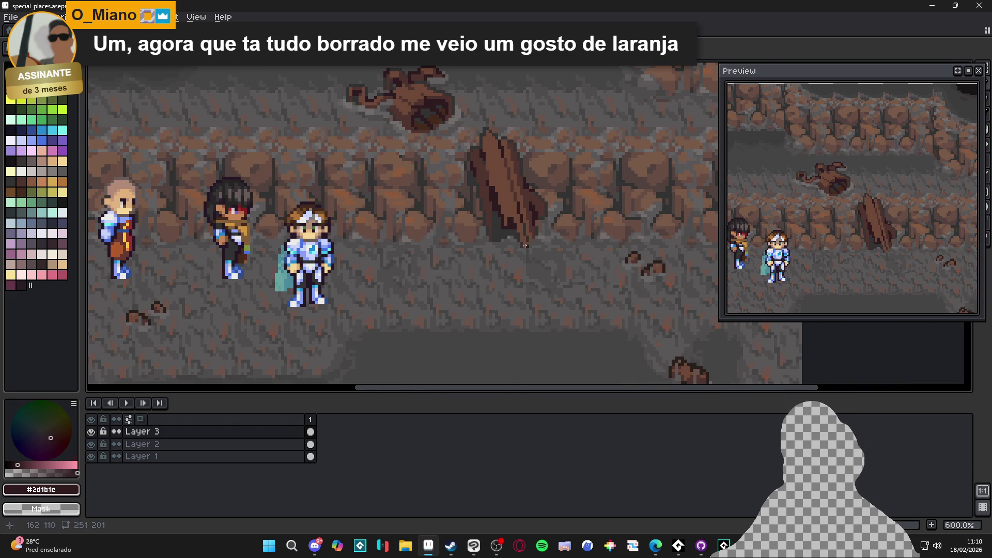
scroll(526, 247, "up", 3)
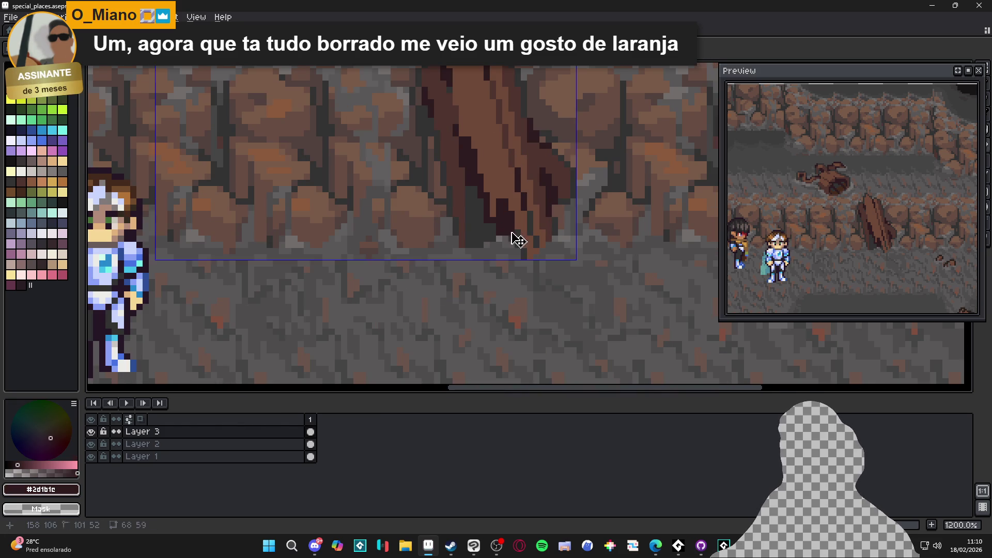
scroll(521, 242, "up", 1)
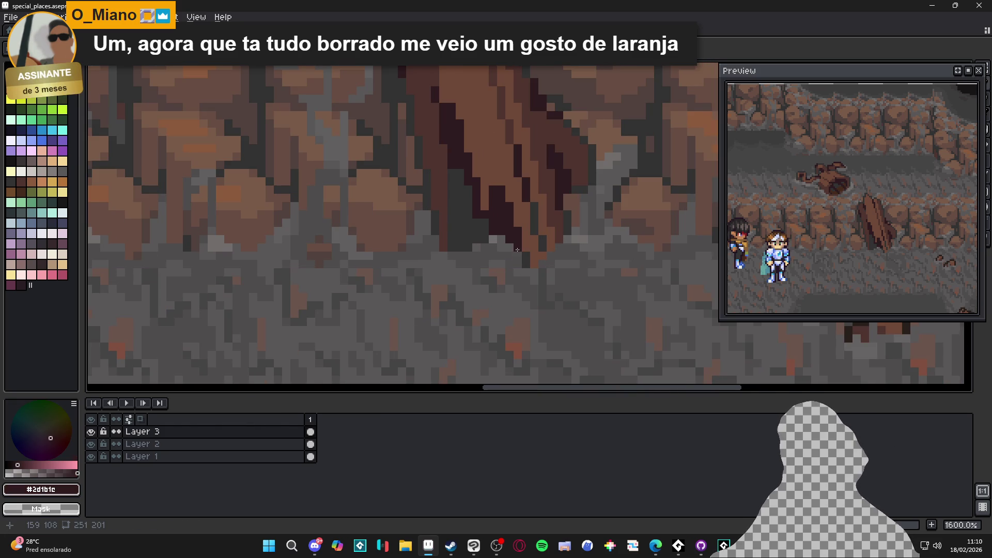
left_click_drag(453, 193, 451, 235)
scroll(452, 237, "down", 3)
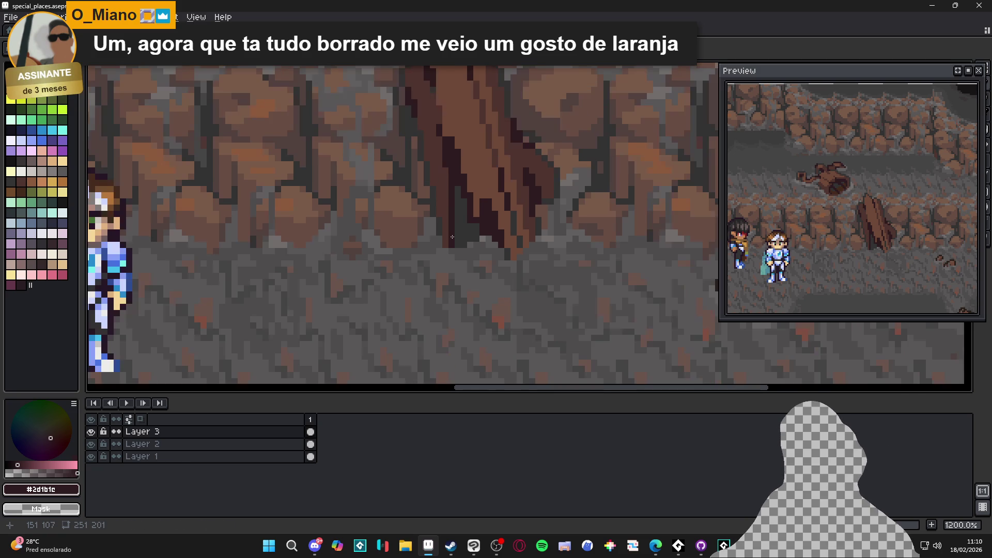
scroll(451, 264, "down", 1)
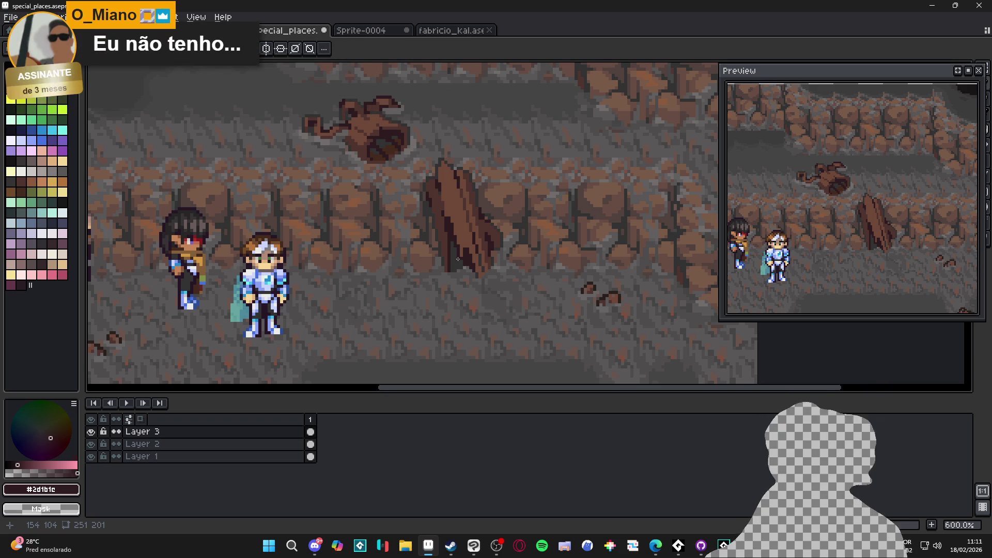
Sample the stalagmite's browns, settling on mid-brown #4f342f
scroll(457, 220, "up", 4)
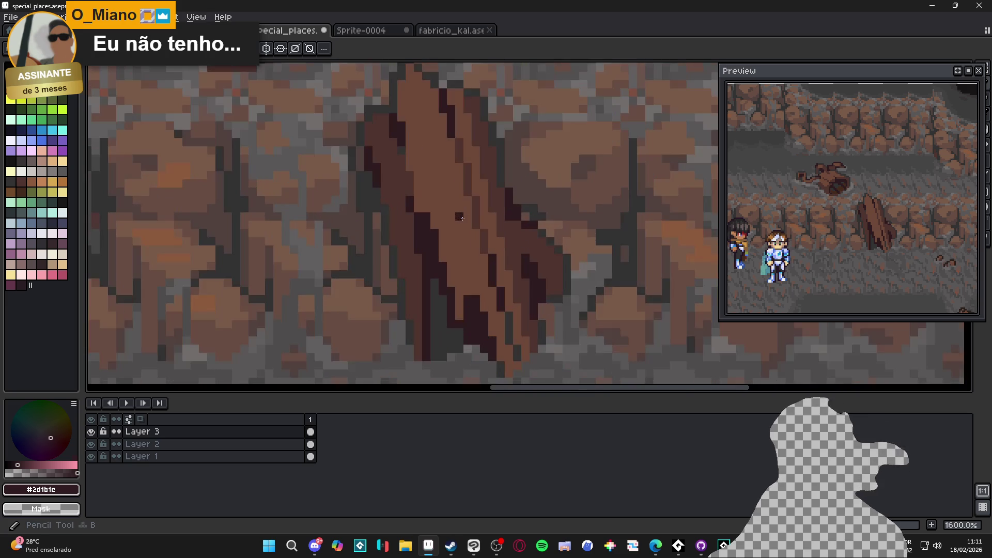
left_click(436, 197, "alt")
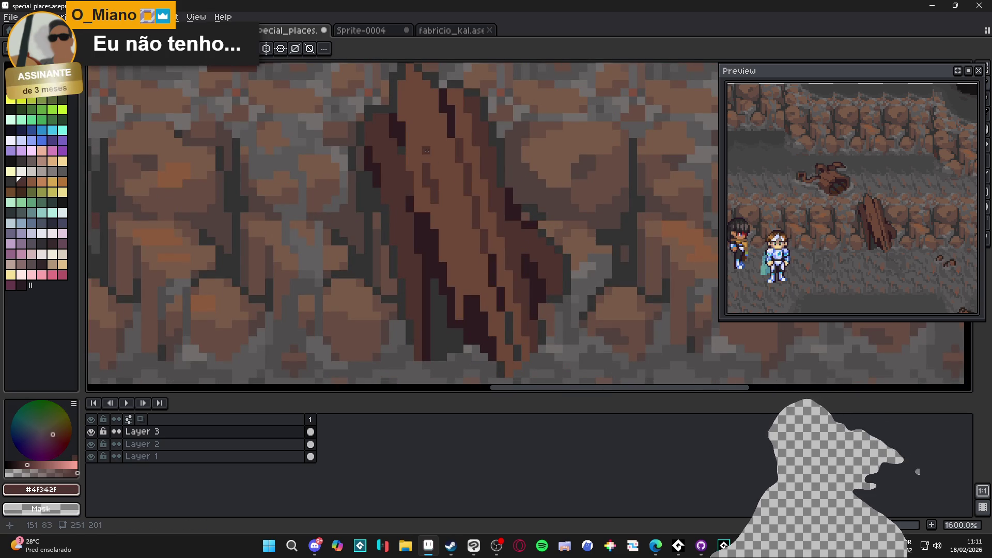
left_click(469, 294, "alt")
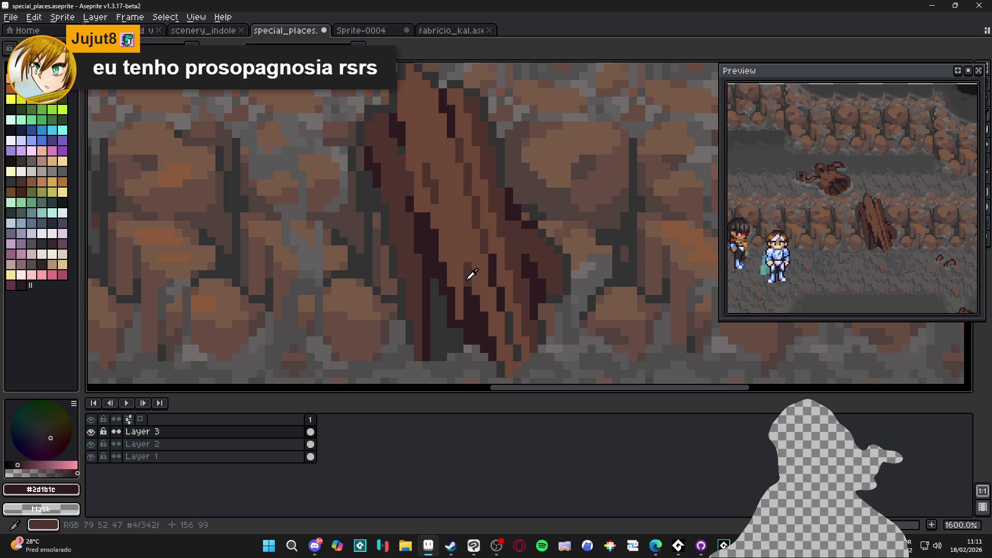
left_click(465, 280, "alt")
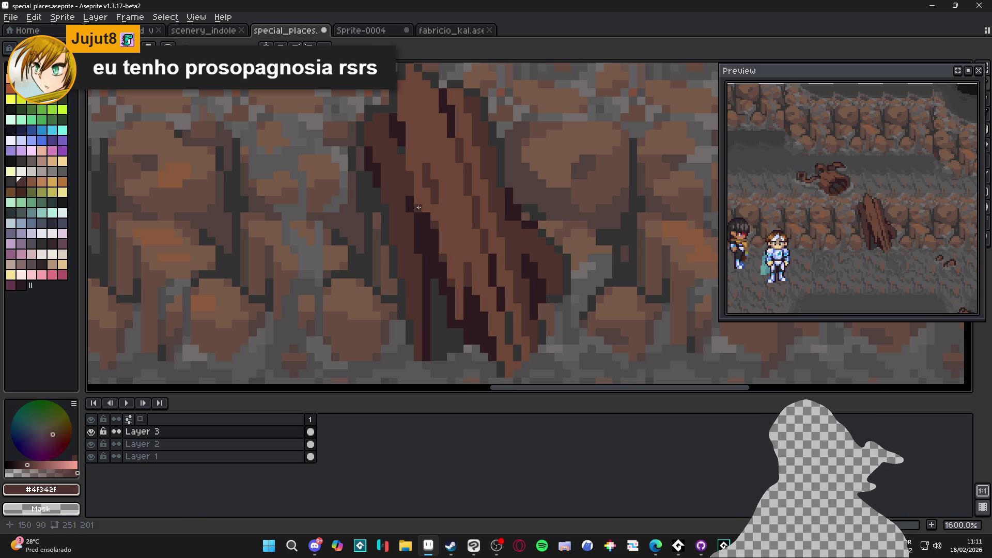
scroll(418, 208, "down", 5)
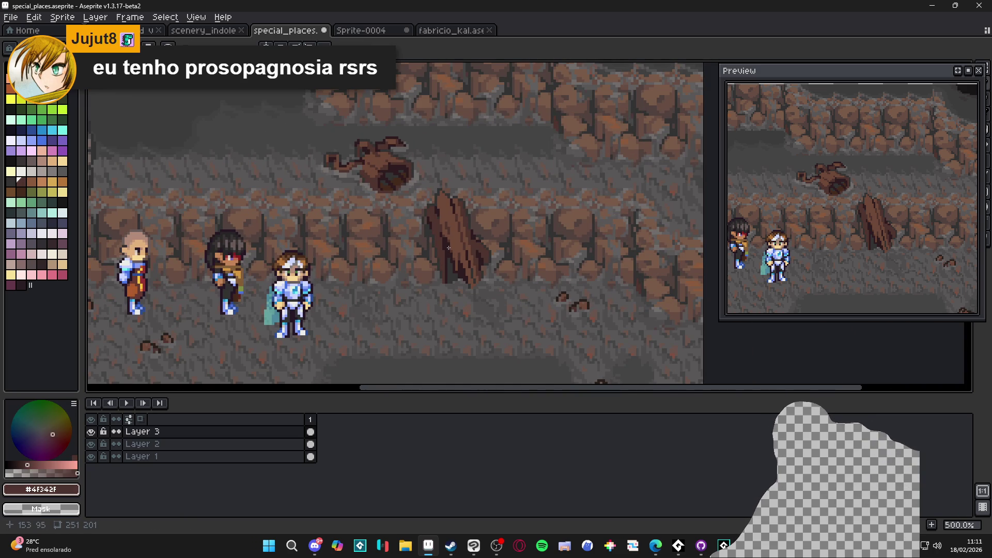
scroll(485, 231, "down", 5)
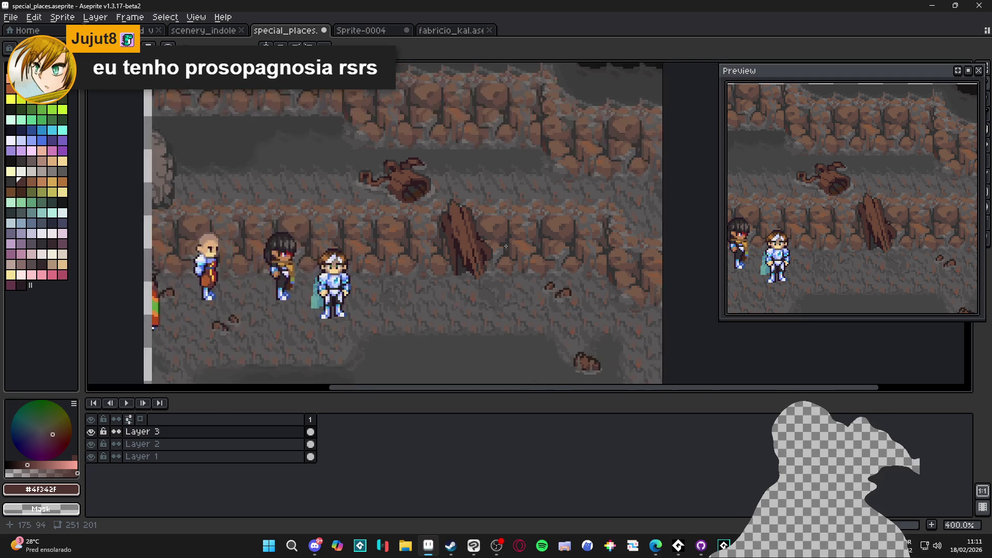
scroll(507, 251, "up", 6)
scroll(508, 251, "up", 4)
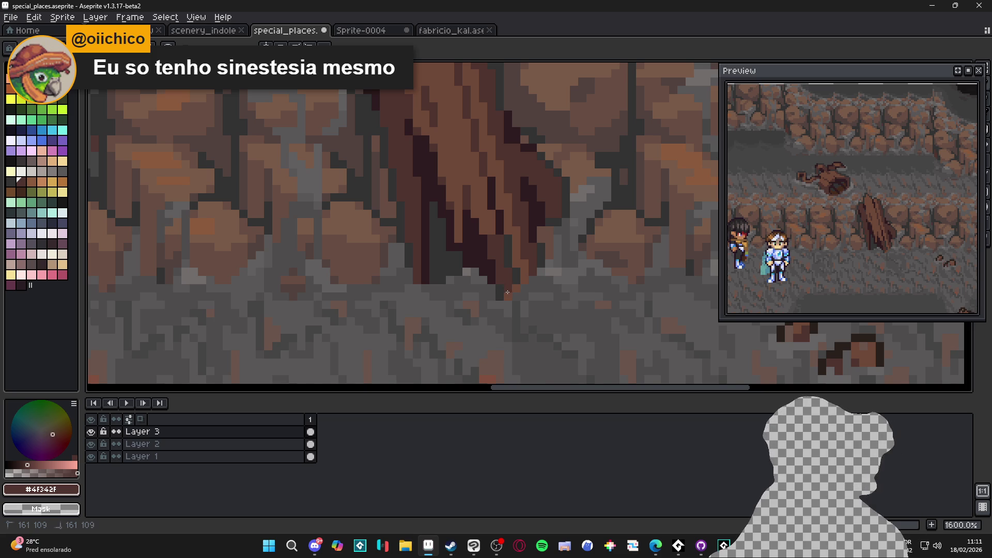
Paint dark-brown pixels near the stalagmite base and save the file
left_click_drag(524, 277, 516, 263)
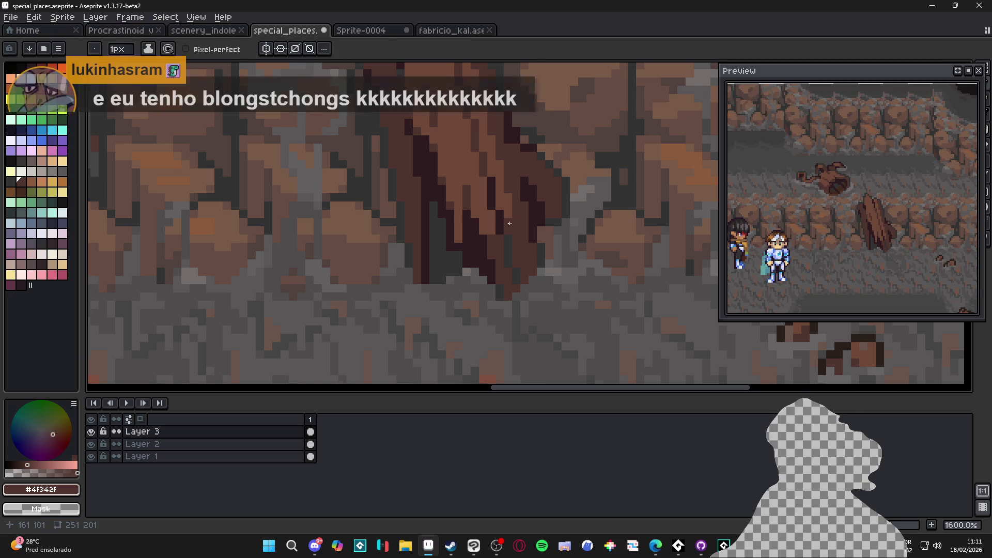
scroll(531, 249, "down", 4)
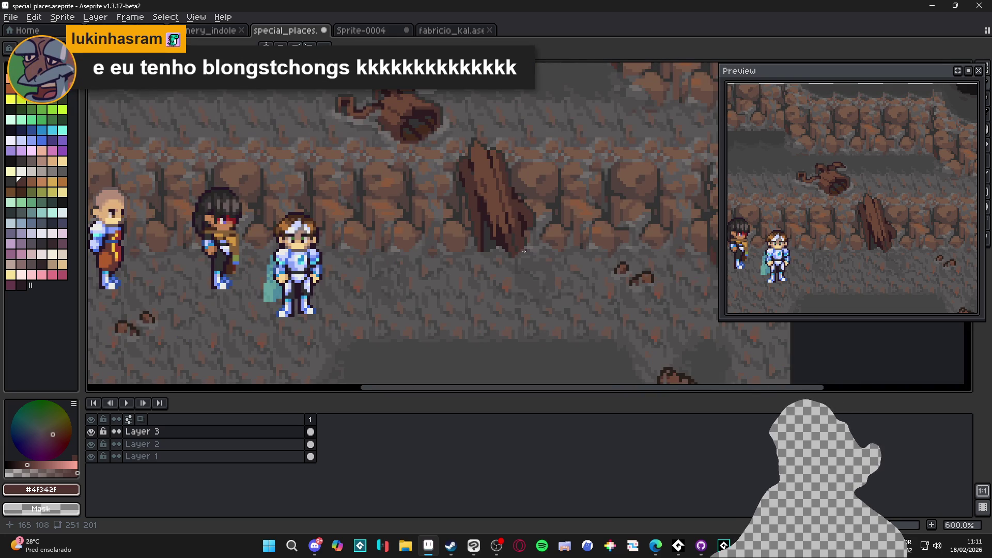
key("ctrl+s")
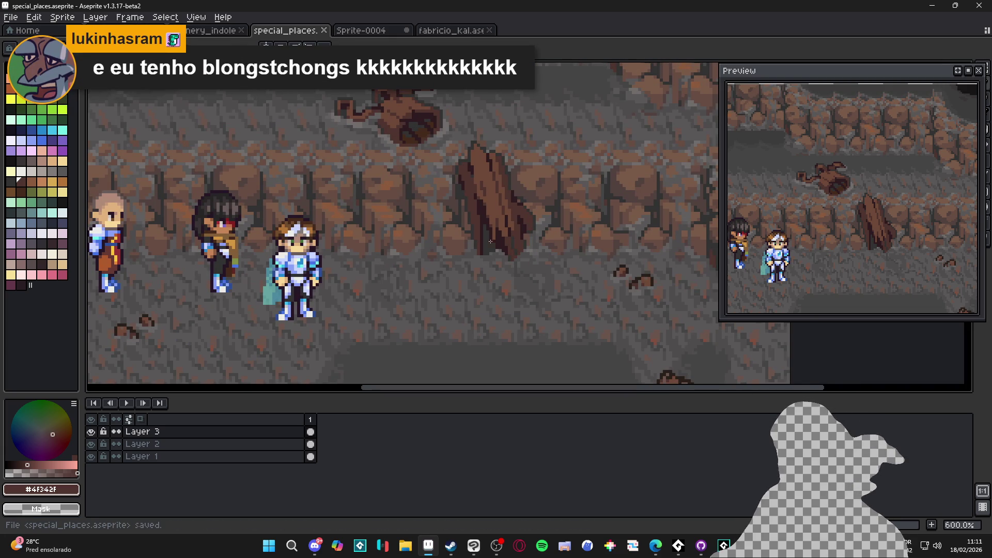
scroll(467, 165, "up", 4)
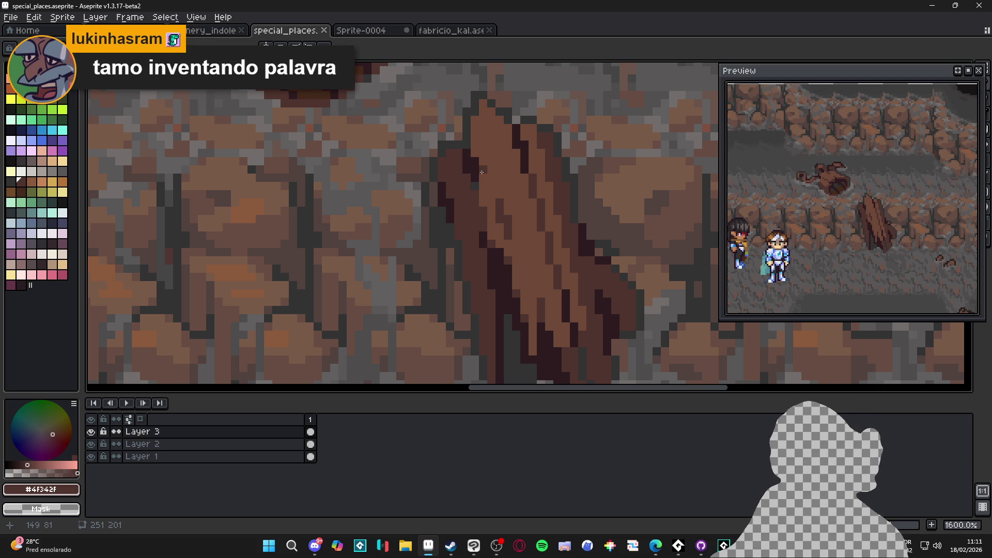
Paint a dark shading column down the stalagmite
scroll(479, 124, "up", 2)
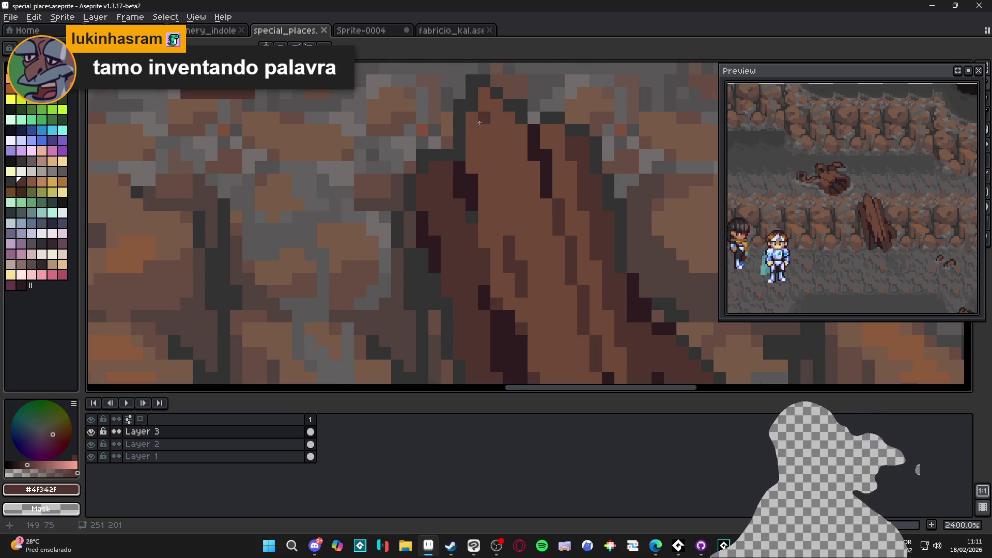
left_click_drag(479, 124, 481, 111)
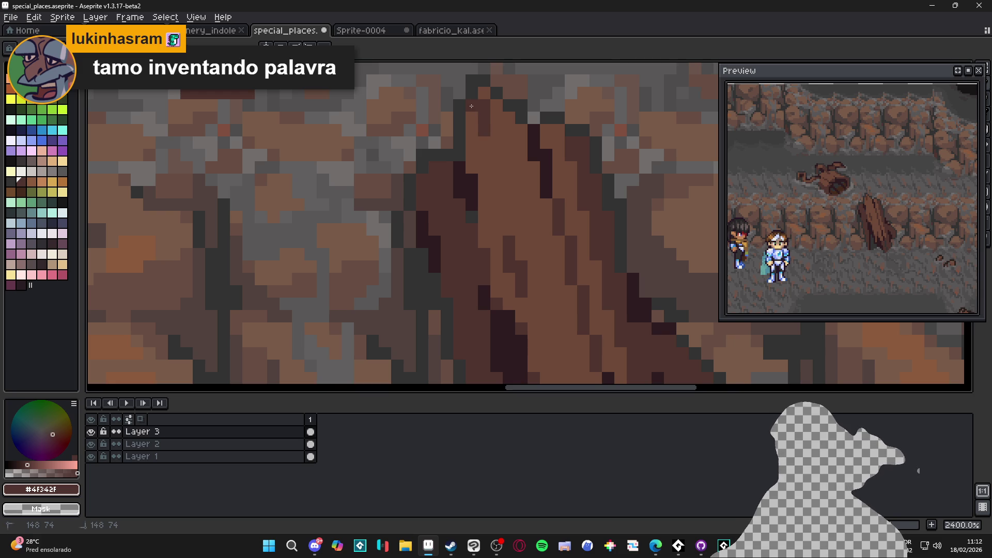
scroll(483, 140, "down", 5)
scroll(491, 139, "up", 5)
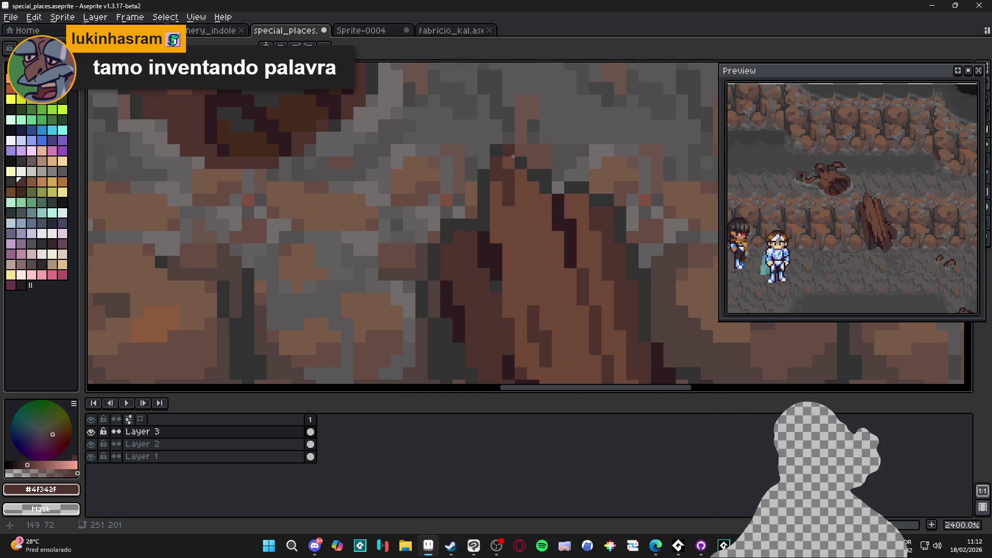
scroll(554, 251, "down", 6)
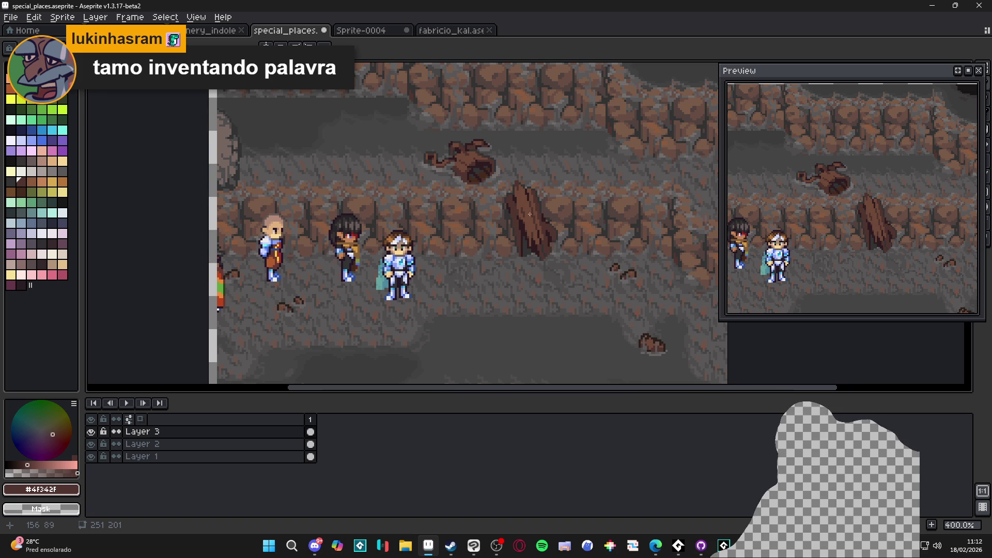
scroll(535, 218, "up", 6)
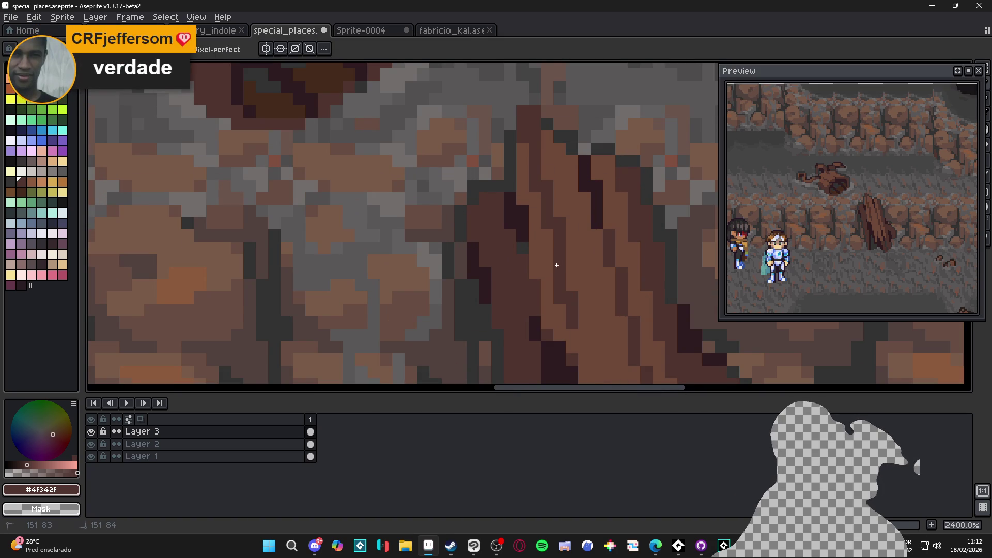
scroll(556, 265, "down", 3)
Undo the stray pencil mark and save the scene
left_click(569, 277)
key("ctrl+z")
key("ctrl+s")
left_click_drag(571, 280, 541, 247)
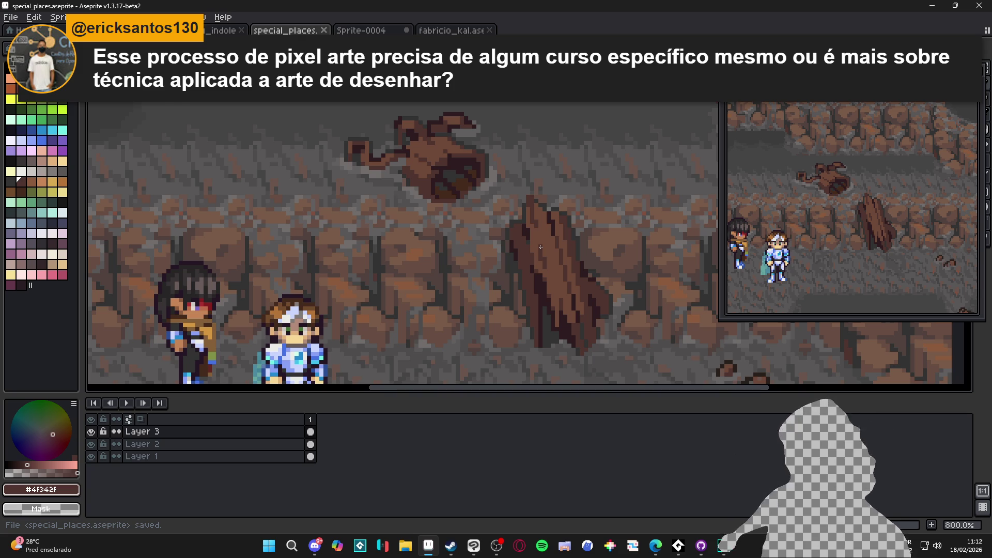
Save the scene, then add a dark pixel to the stalagmite
scroll(559, 297, "down", 3)
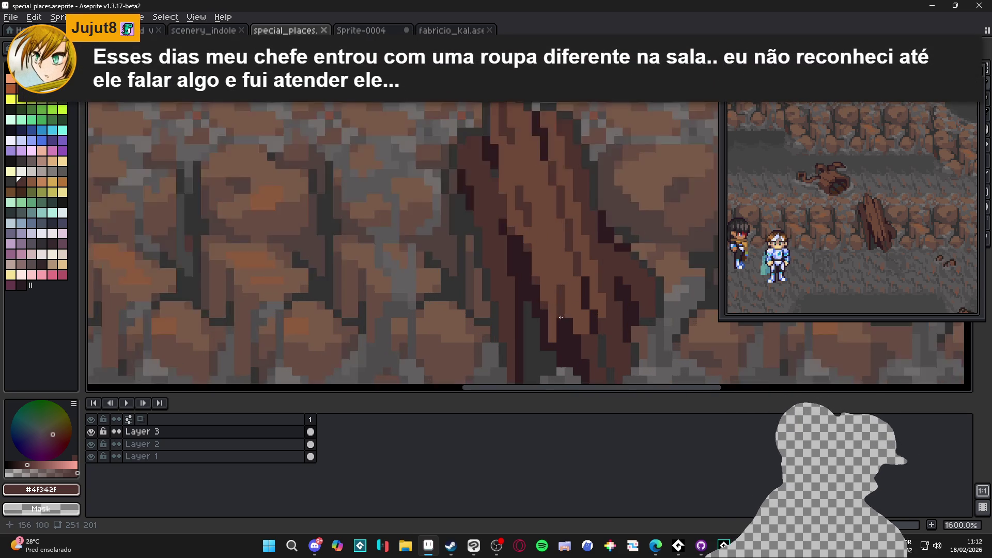
key("ctrl+s")
scroll(567, 306, "up", 2)
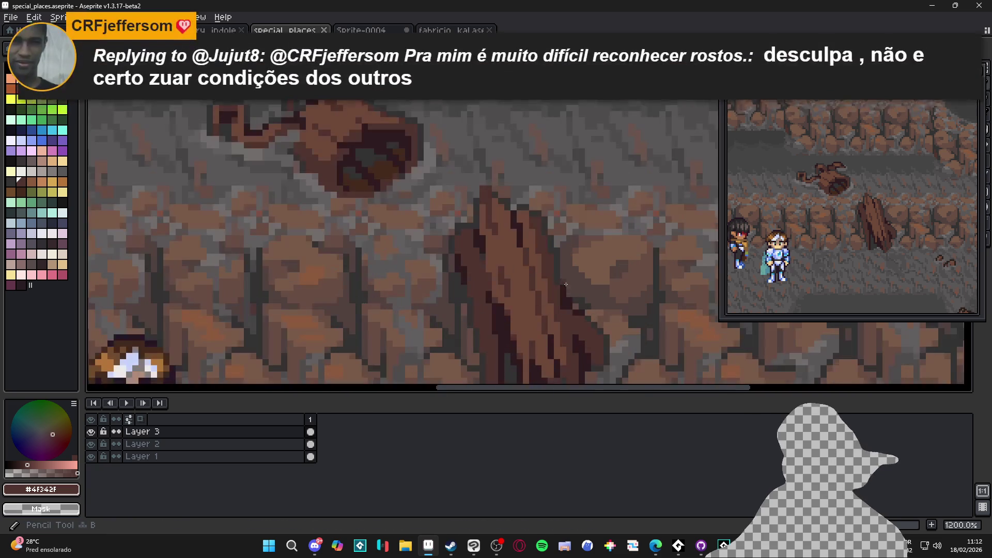
scroll(567, 295, "up", 3)
left_click(523, 207)
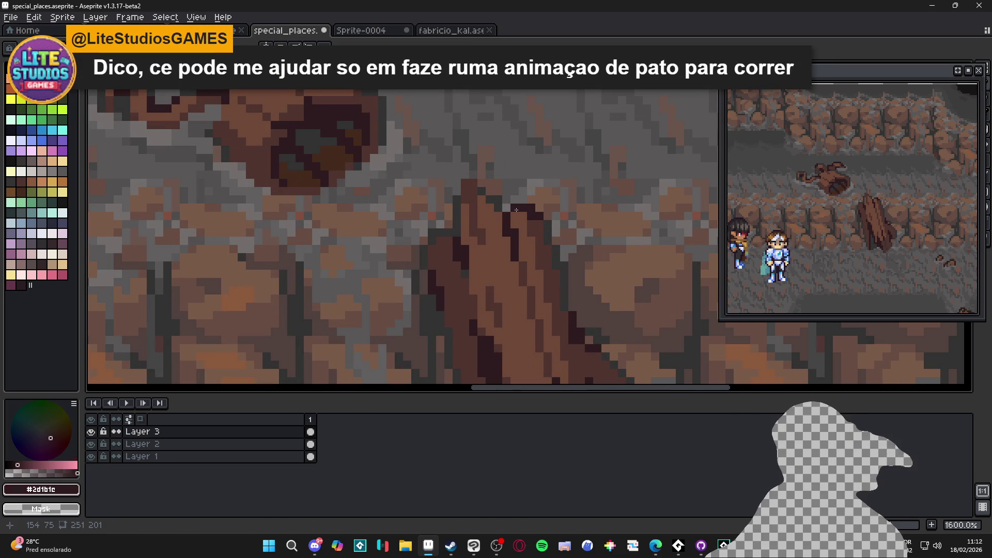
Paint a dark stroke up the stalagmite's edge
scroll(517, 210, "down", 5)
scroll(518, 259, "up", 3)
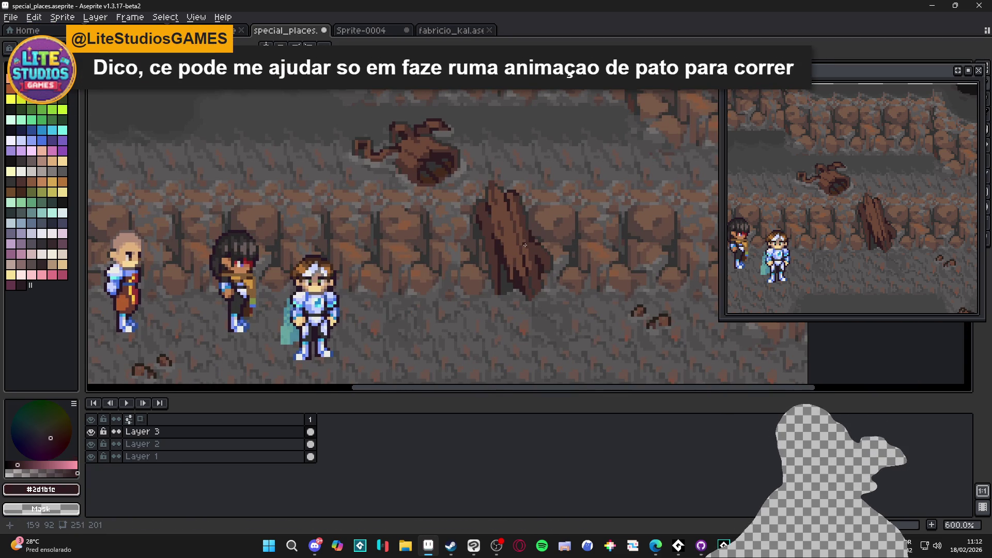
scroll(501, 254, "up", 4)
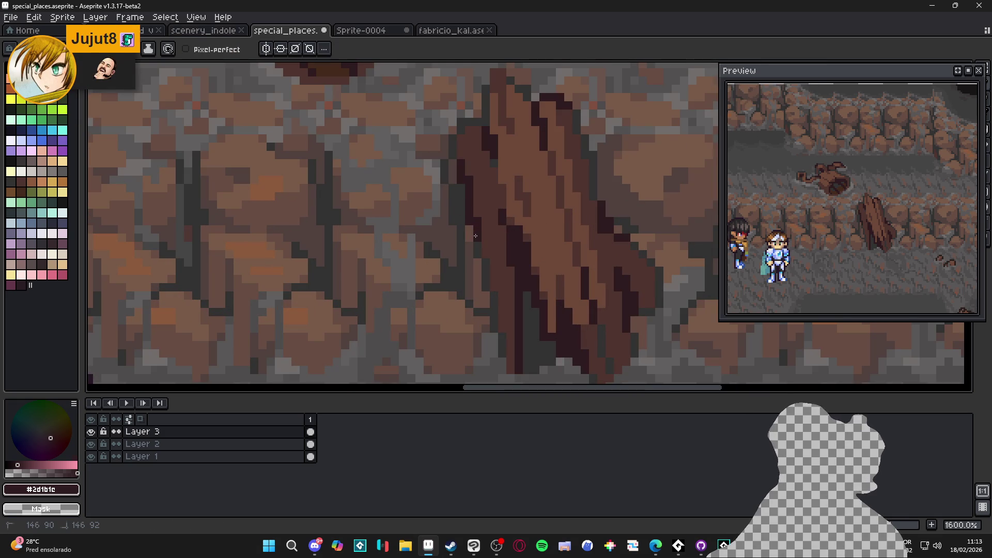
scroll(478, 243, "down", 4)
scroll(480, 255, "up", 6)
left_click_drag(480, 255, 472, 211)
Add short dark strokes at the stalagmite base and save the file
scroll(475, 222, "down", 4)
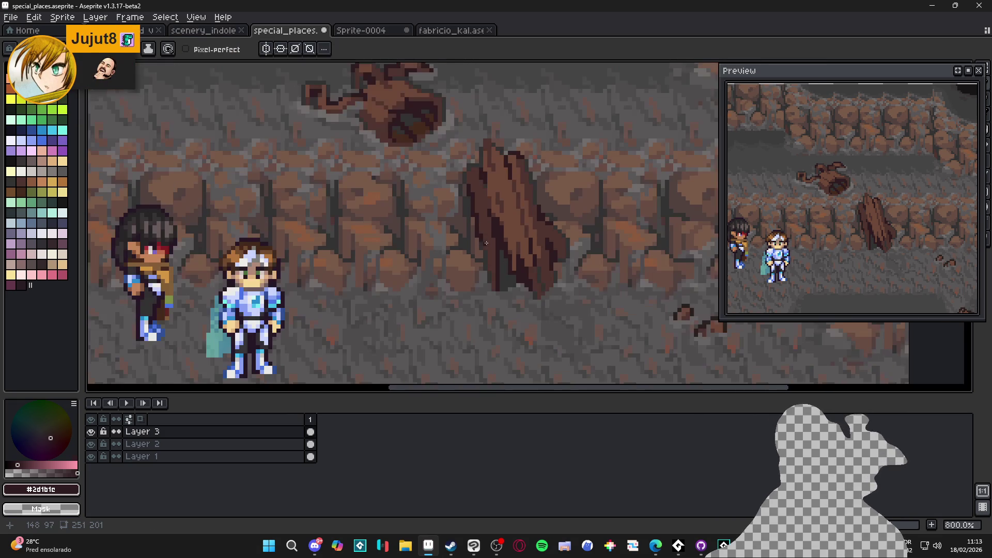
scroll(499, 264, "up", 4)
mouse_move(485, 245)
left_mouse_down()
mouse_move(471, 217)
mouse_move(459, 228)
mouse_move(456, 184)
left_mouse_up()
scroll(456, 185, "down", 4)
key("ctrl+s")
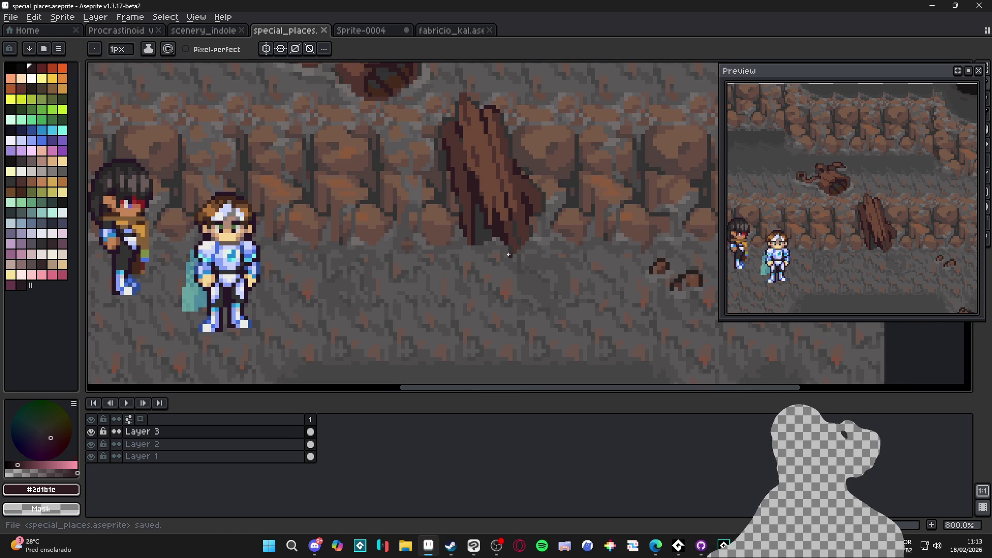
key("ctrl+s")
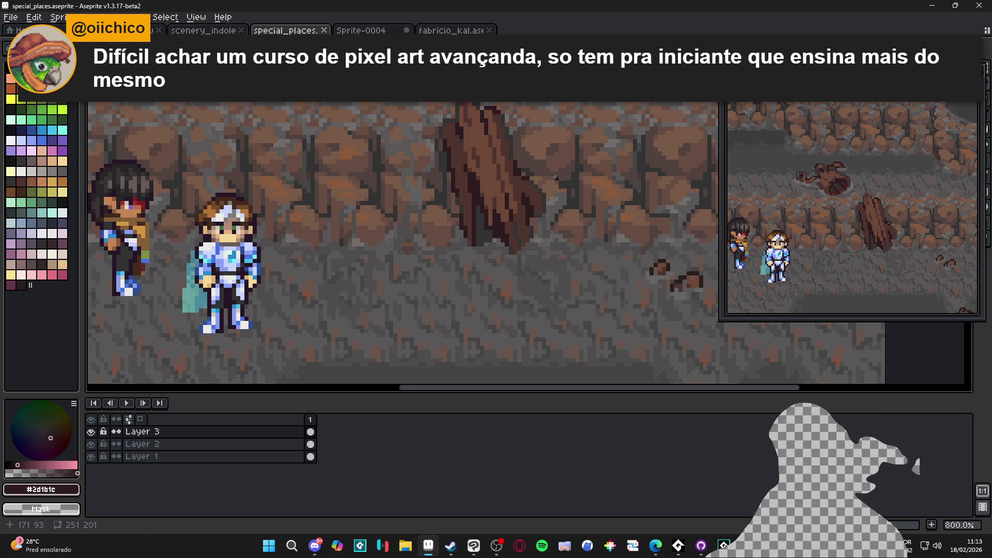
scroll(532, 170, "down", 1)
Eyedrop the floor grey #625F5F and drop the leftover selection
key("i")
scroll(429, 160, "up", 2)
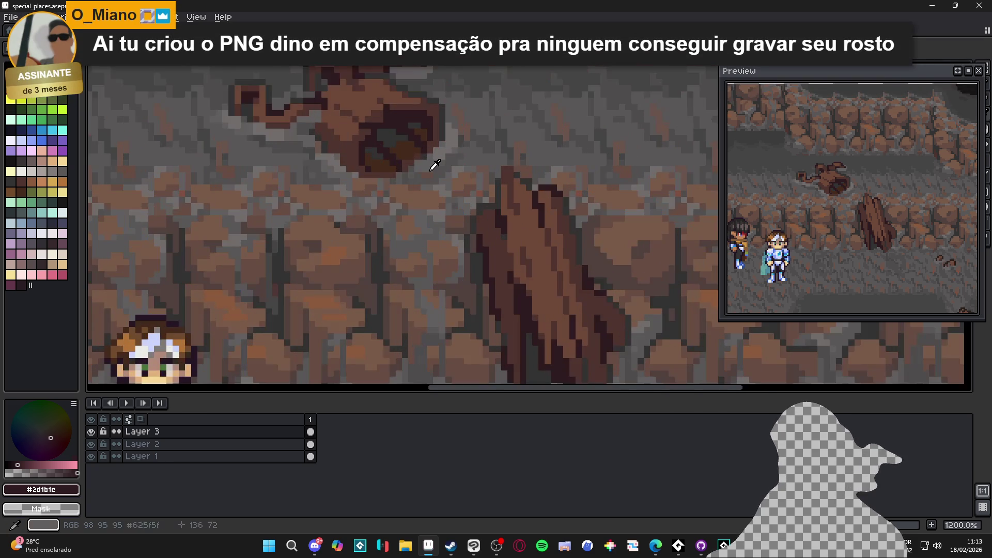
left_click(429, 160)
scroll(429, 160, "down", 2)
scroll(543, 270, "up", 4)
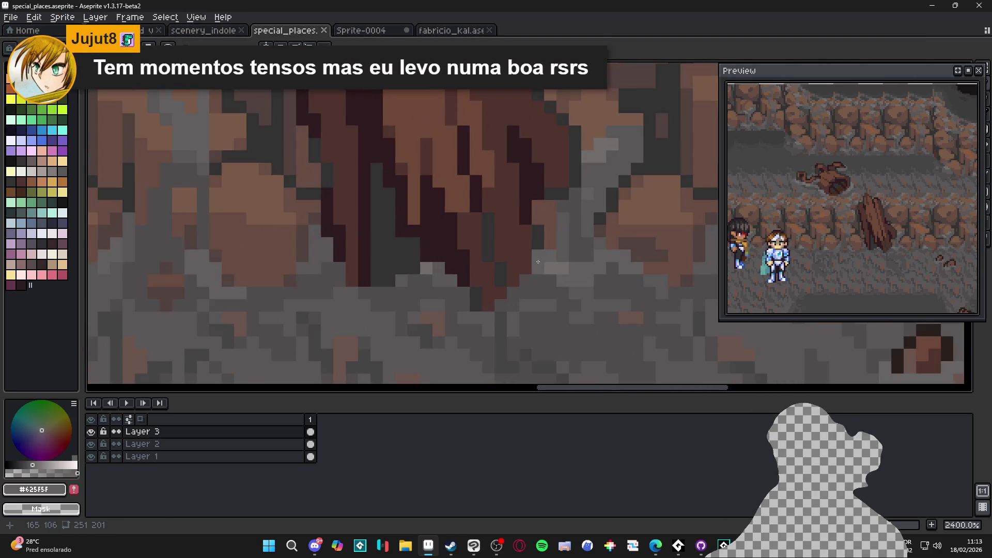
key("ctrl+d")
Paint grey floor pixels around the stalagmite base
left_click_drag(540, 279, 506, 302)
left_click(501, 294)
left_click(488, 305)
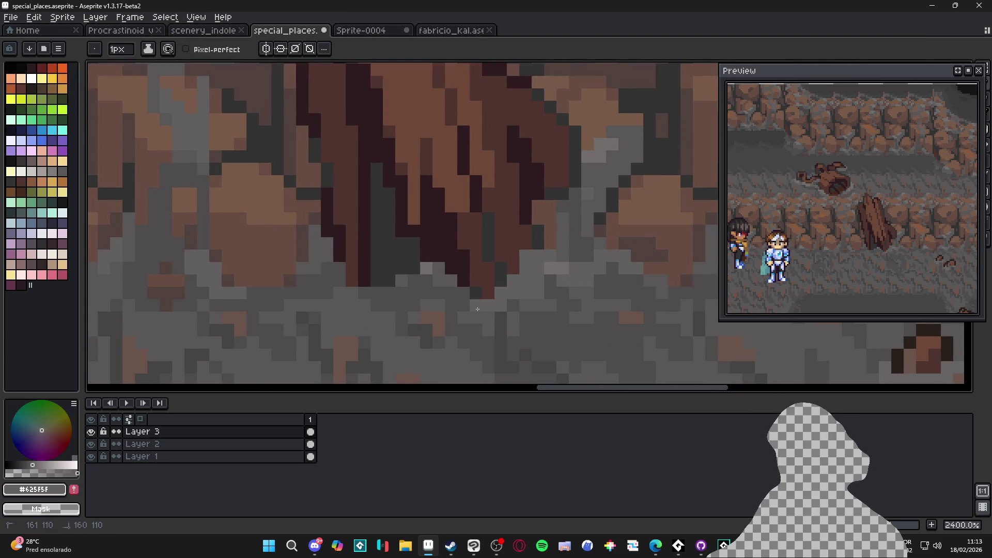
left_click(438, 291)
left_click_drag(438, 288, 450, 299)
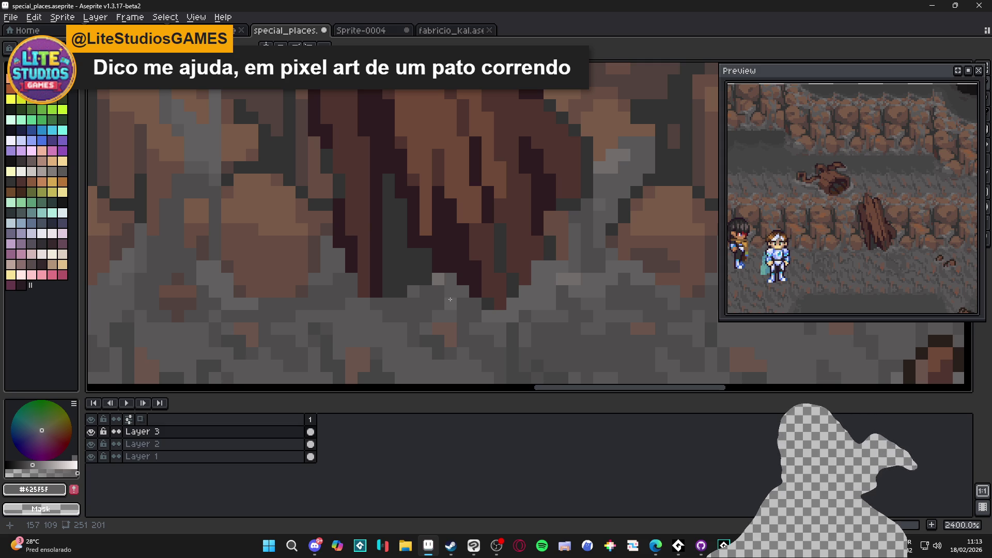
Paste the copied pixel block and commit it
key("ctrl+v")
key("Return")
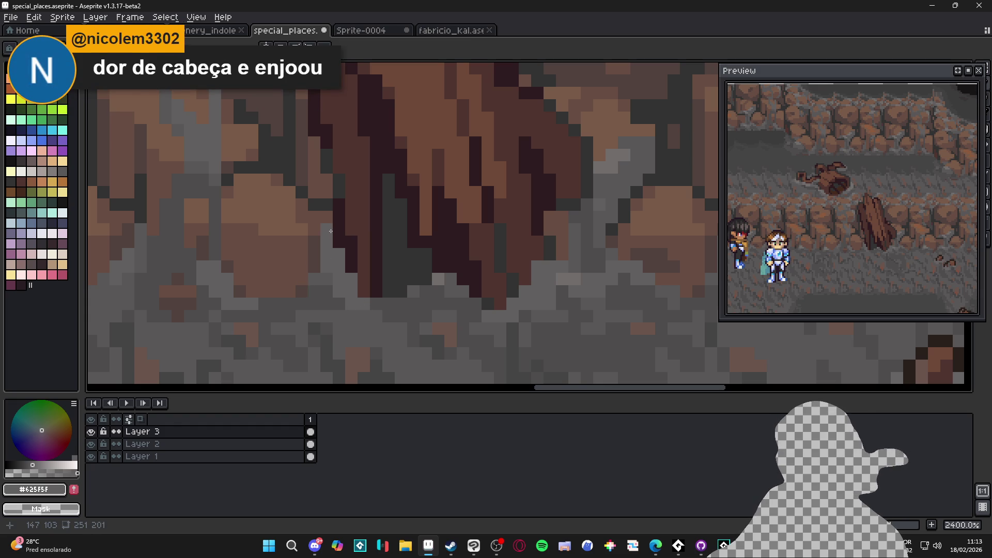
scroll(426, 280, "down", 3)
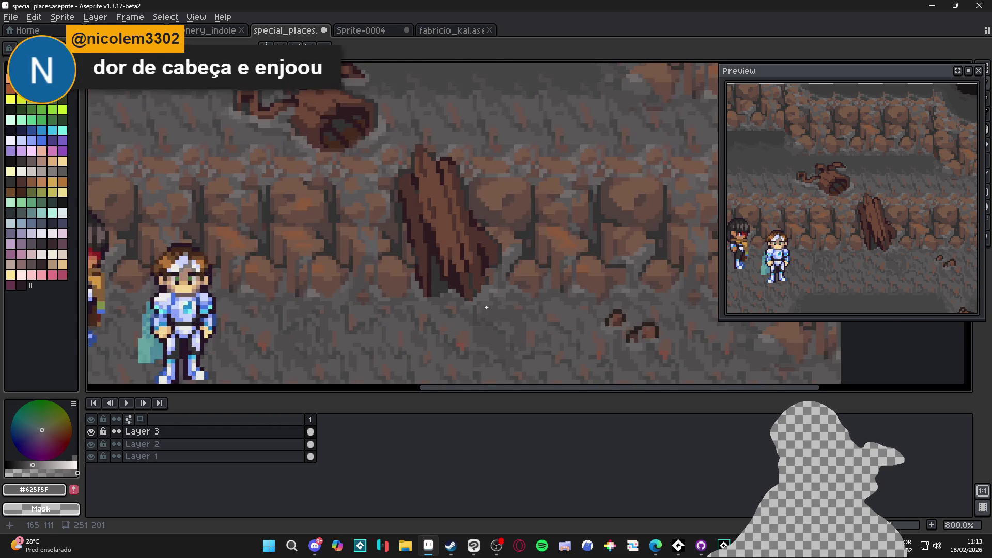
scroll(490, 280, "up", 2)
left_click(493, 283, "alt")
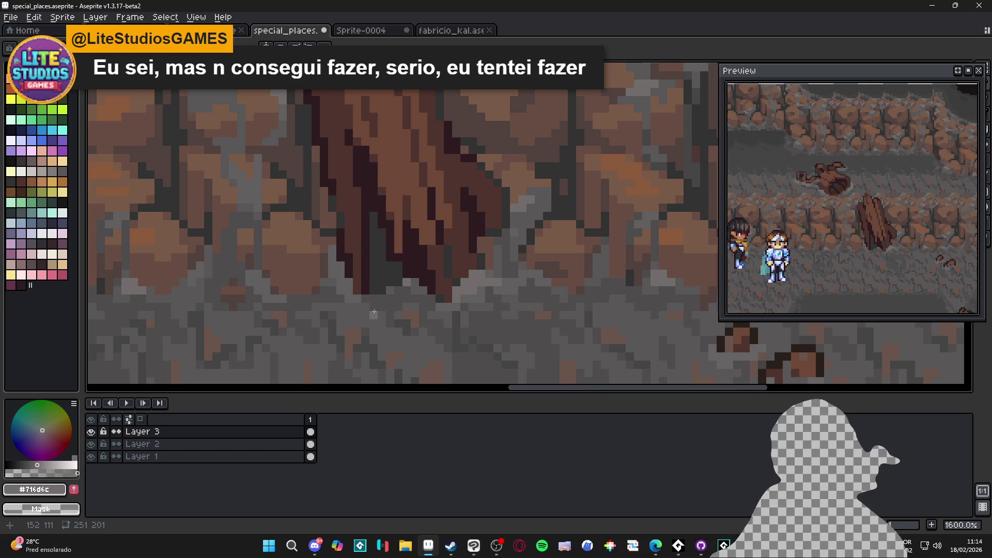
key("ctrl+z")
key("ctrl+d")
scroll(356, 294, "down", 6)
scroll(389, 289, "up", 5)
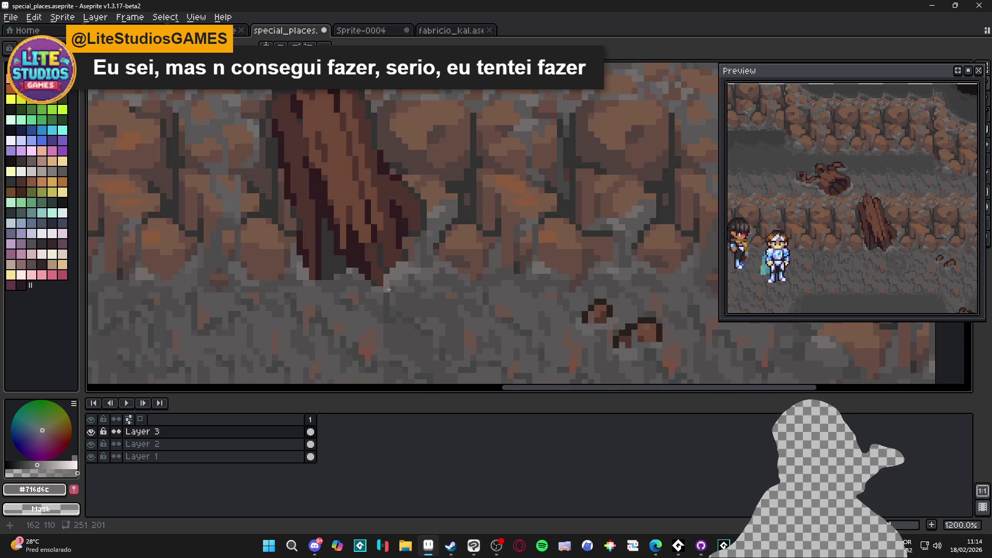
left_click(419, 253, "alt")
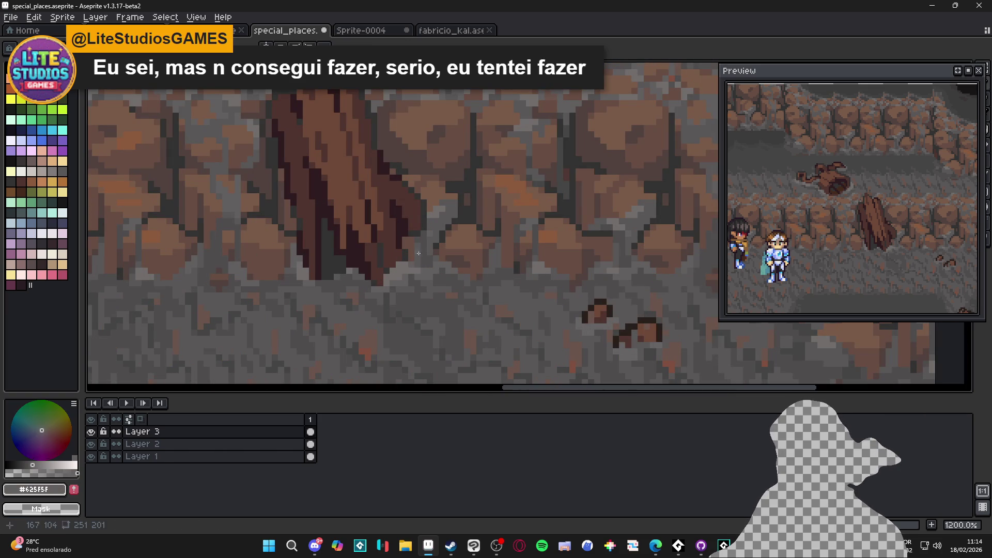
key("ctrl+z")
key("ctrl+d")
key("ctrl+z")
key("ctrl+d")
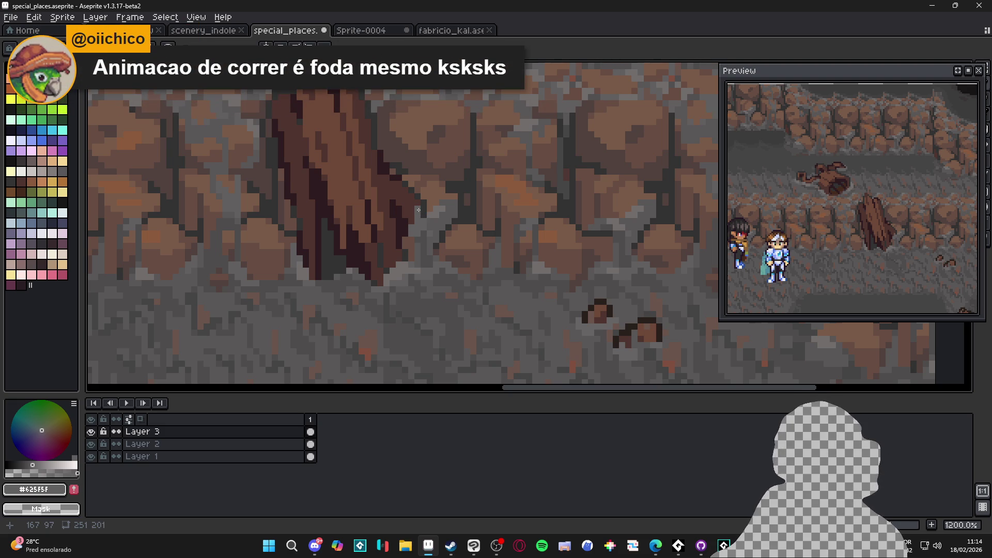
scroll(419, 210, "down", 4)
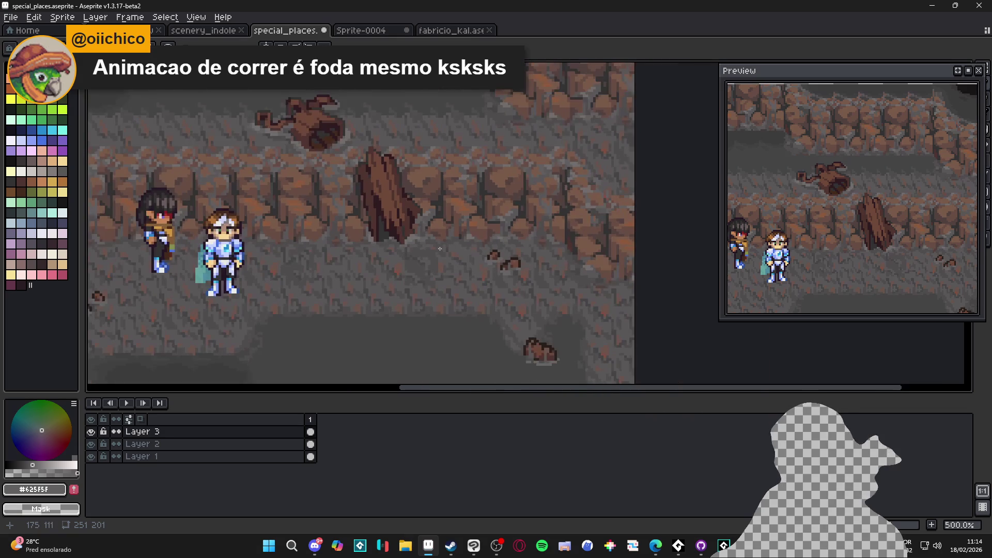
Pick the lighter floor grey #716d6c, return to the Pencil, and undo the last mark
scroll(425, 258, "up", 4)
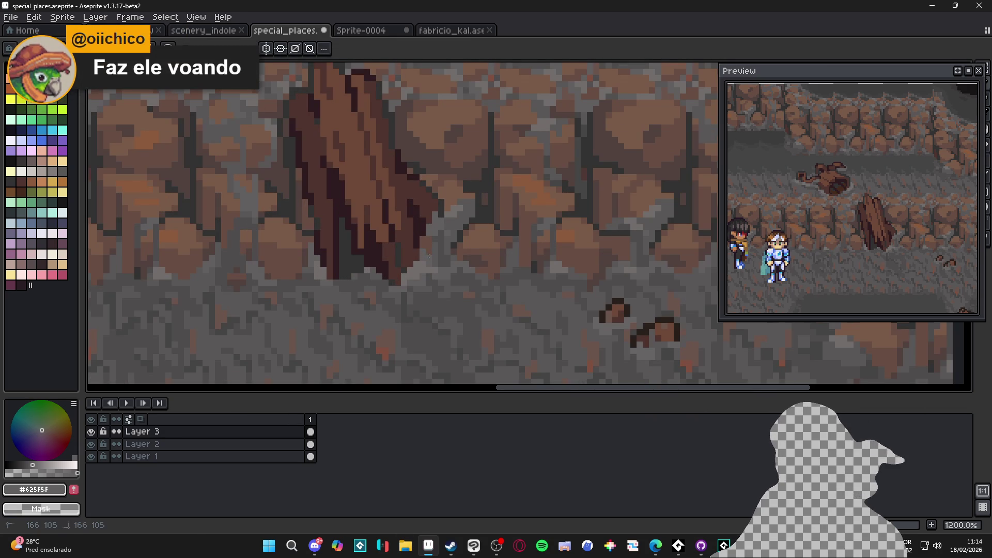
left_click(420, 265, "alt")
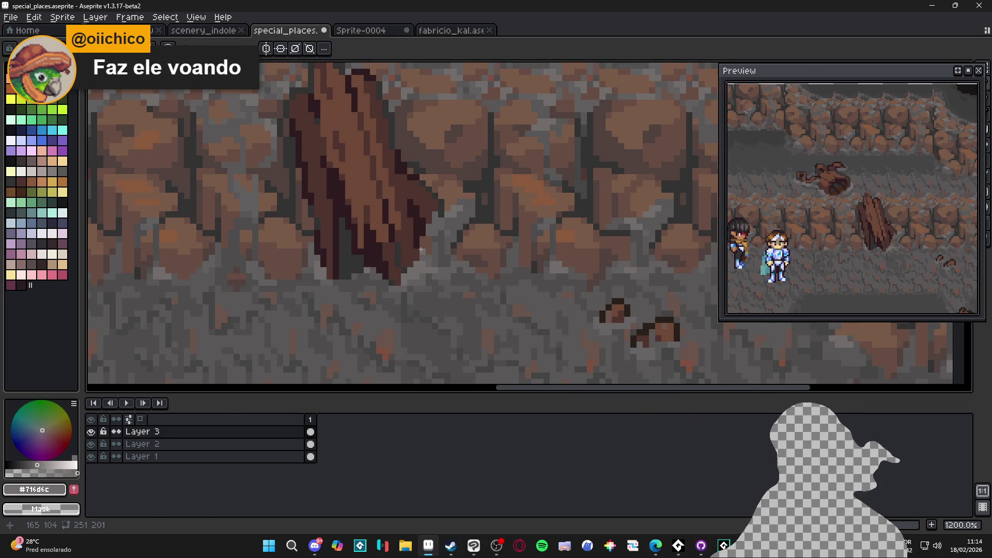
key("b")
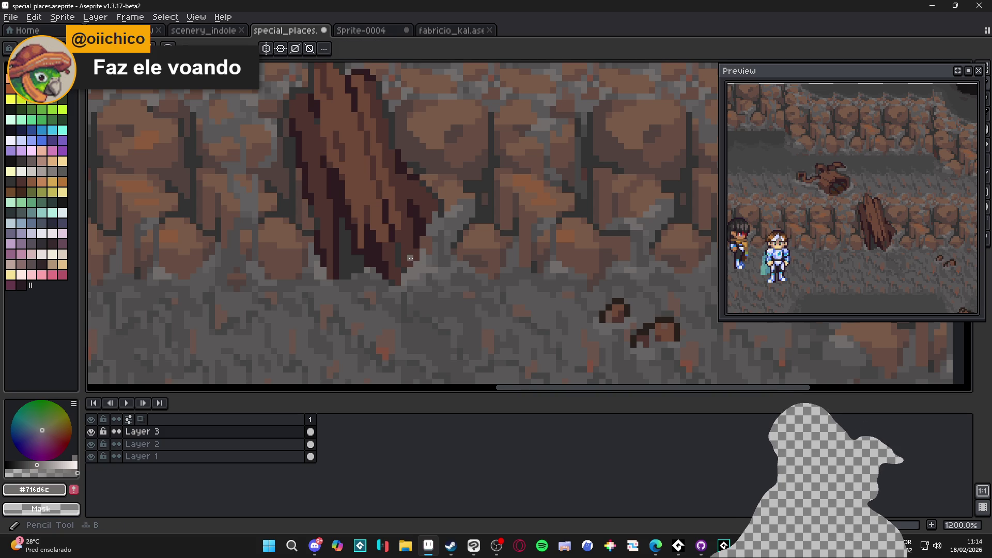
scroll(391, 283, "up", 1)
key("ctrl+z")
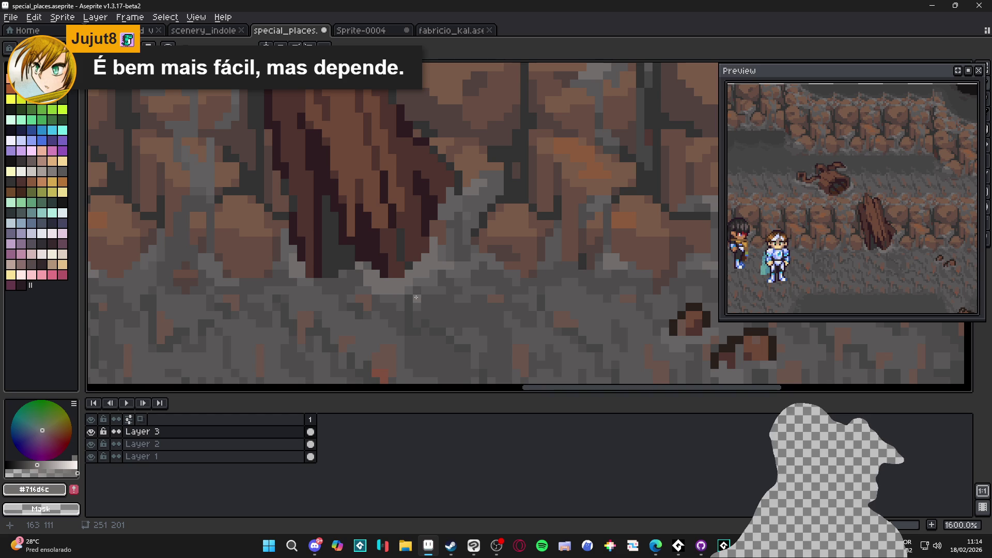
key("b")
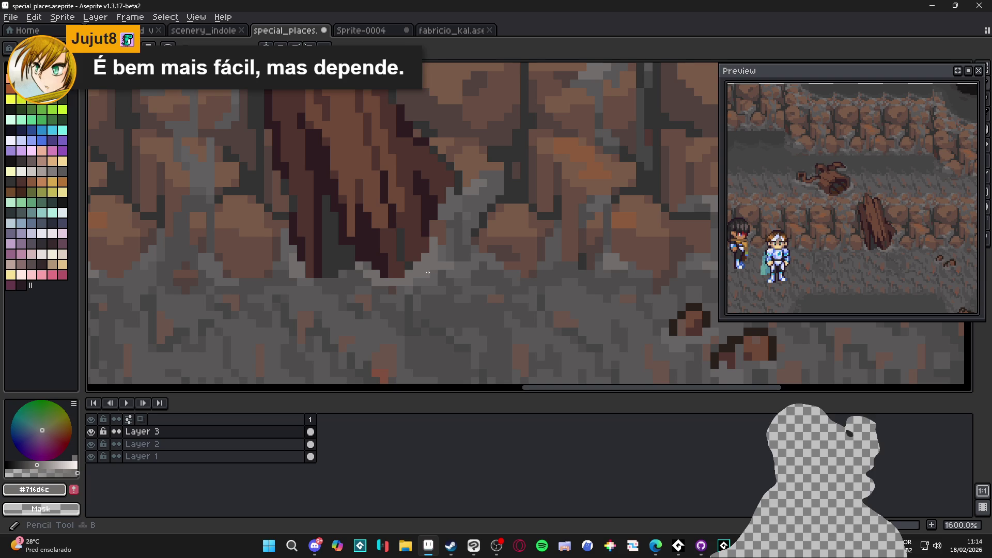
Sample the floor grey and paint it over the stalagmite's dark base
scroll(436, 282, "down", 3)
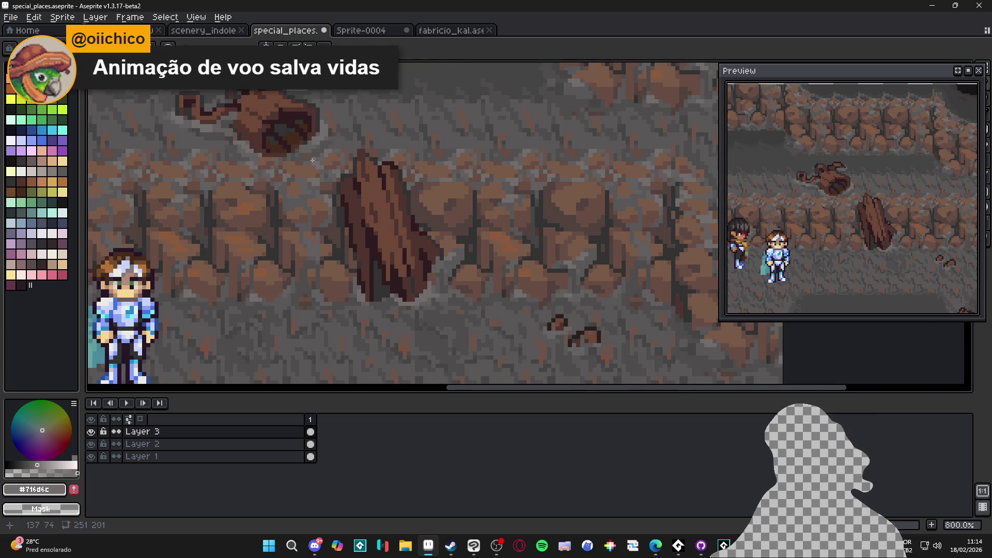
scroll(309, 140, "up", 2)
left_click(305, 144, "alt")
scroll(456, 290, "down", 1)
scroll(456, 290, "up", 1)
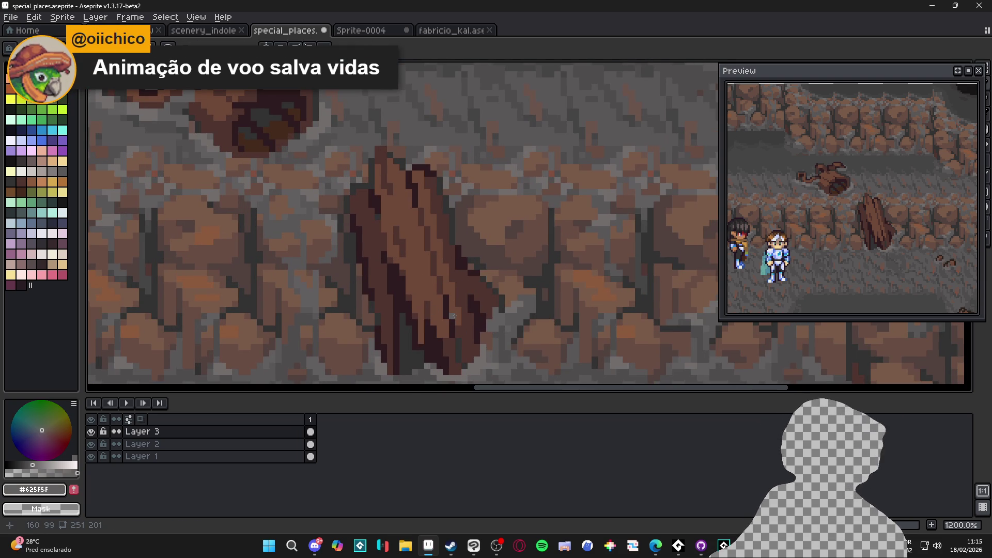
scroll(452, 349, "up", 1)
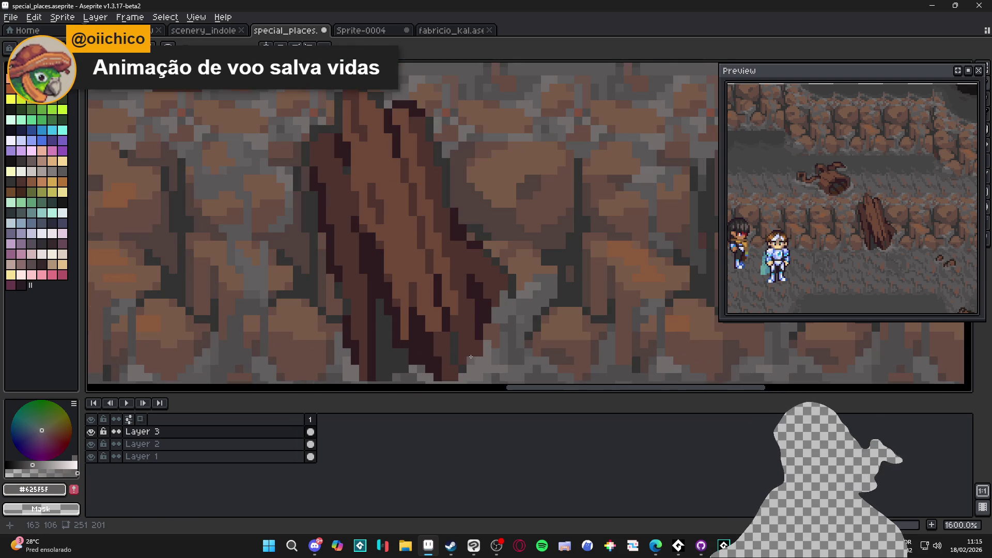
left_click_drag(468, 359, 462, 331)
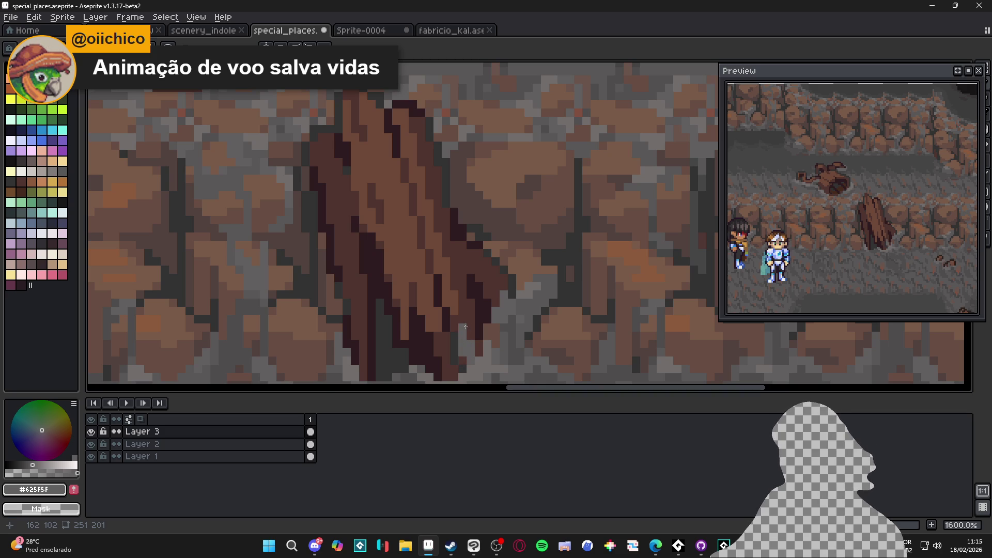
scroll(469, 333, "down", 3)
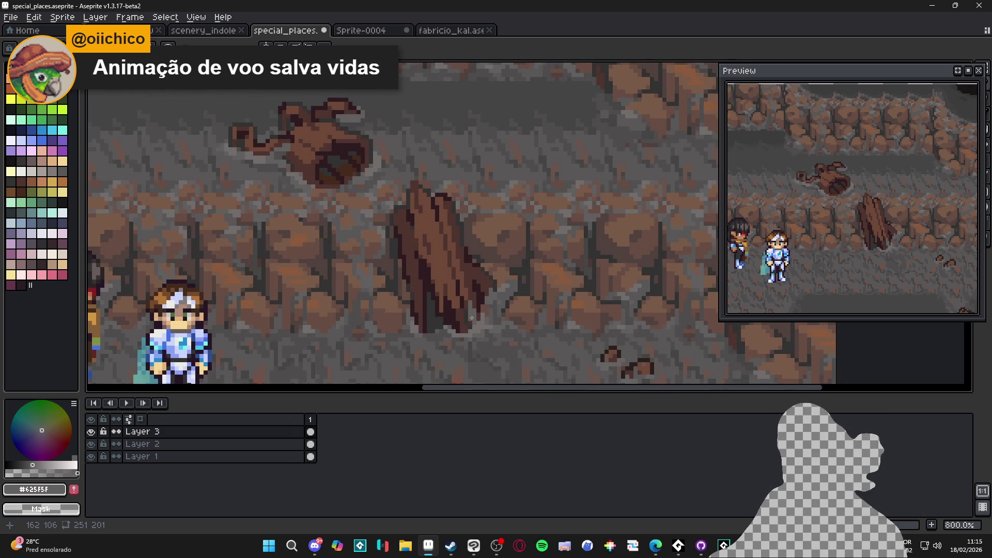
scroll(475, 307, "down", 2)
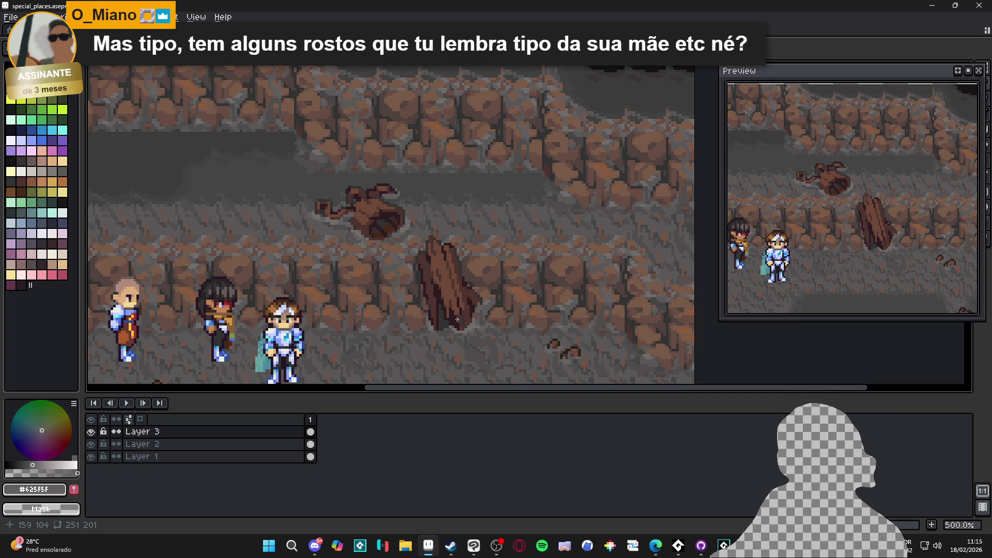
scroll(457, 320, "up", 6)
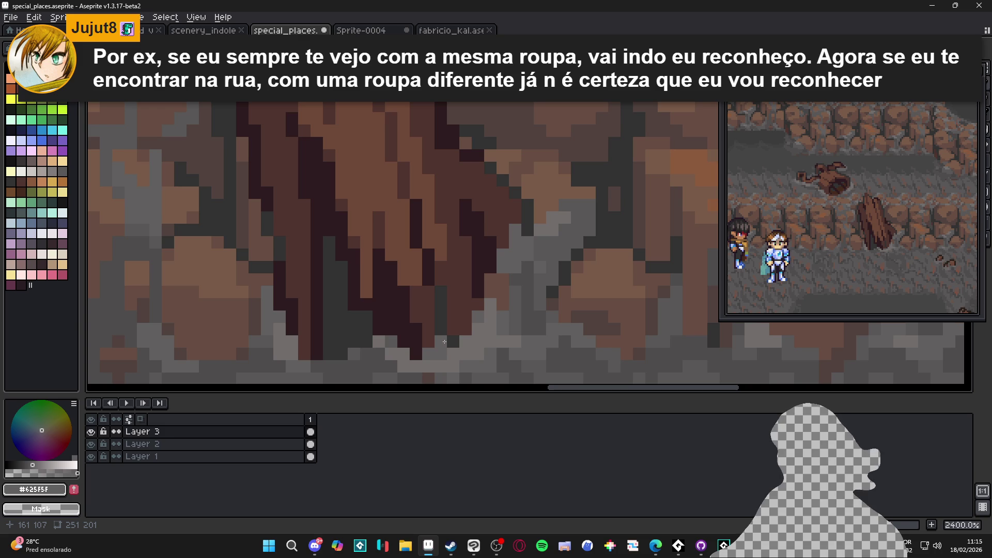
Review the stalagmite's streaks and grey base, then save special_places.aseprite
scroll(483, 352, "down", 1)
scroll(483, 352, "down", 4)
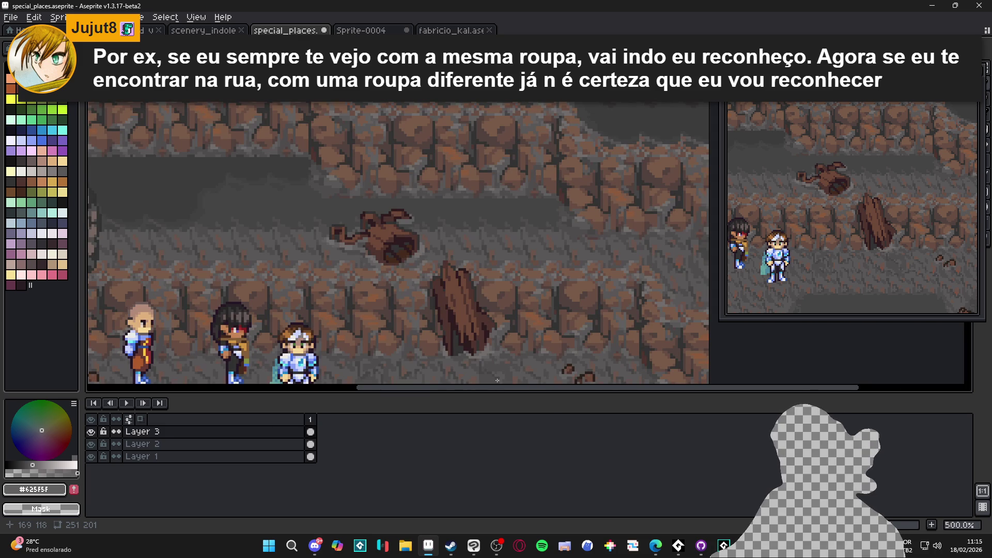
scroll(442, 351, "up", 4)
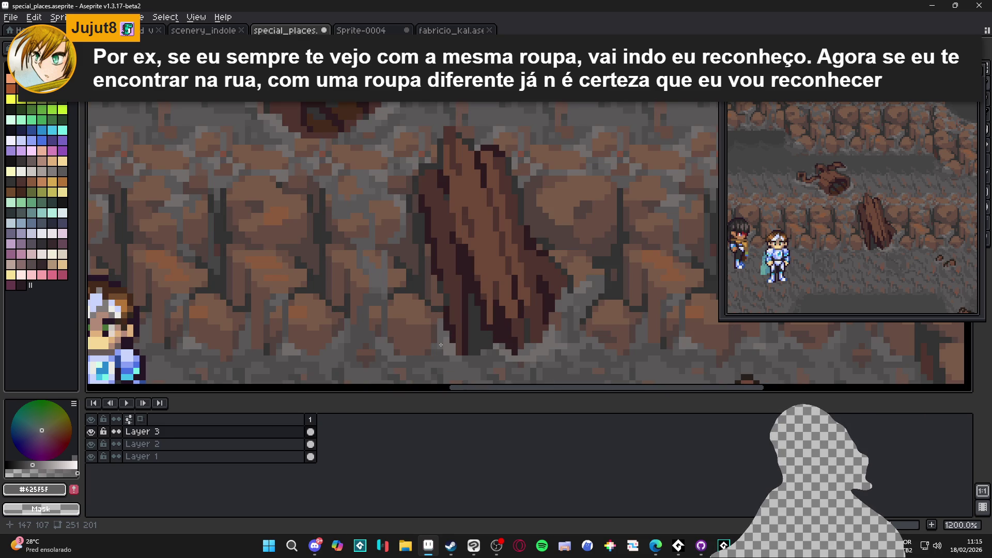
scroll(450, 345, "down", 3)
scroll(497, 339, "right", 1)
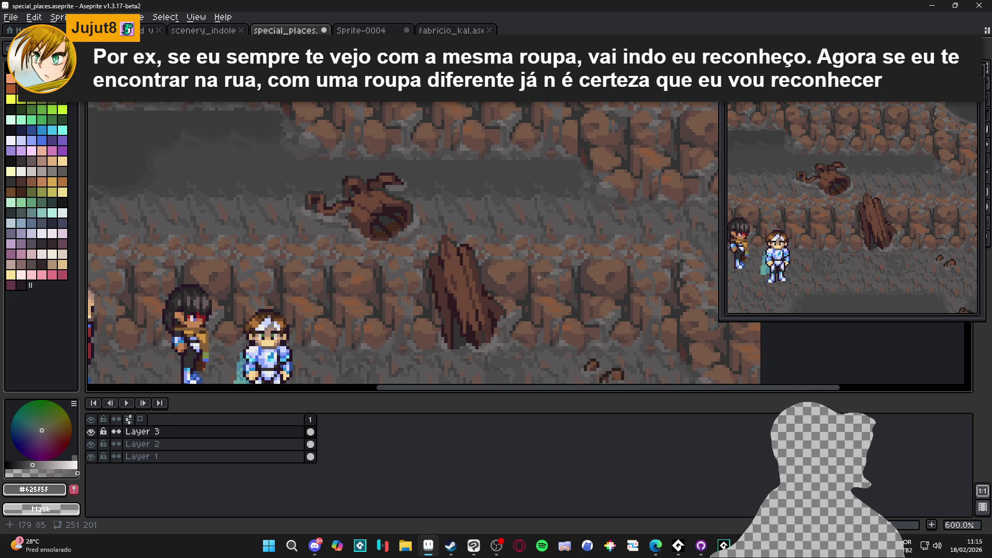
scroll(470, 241, "up", 4)
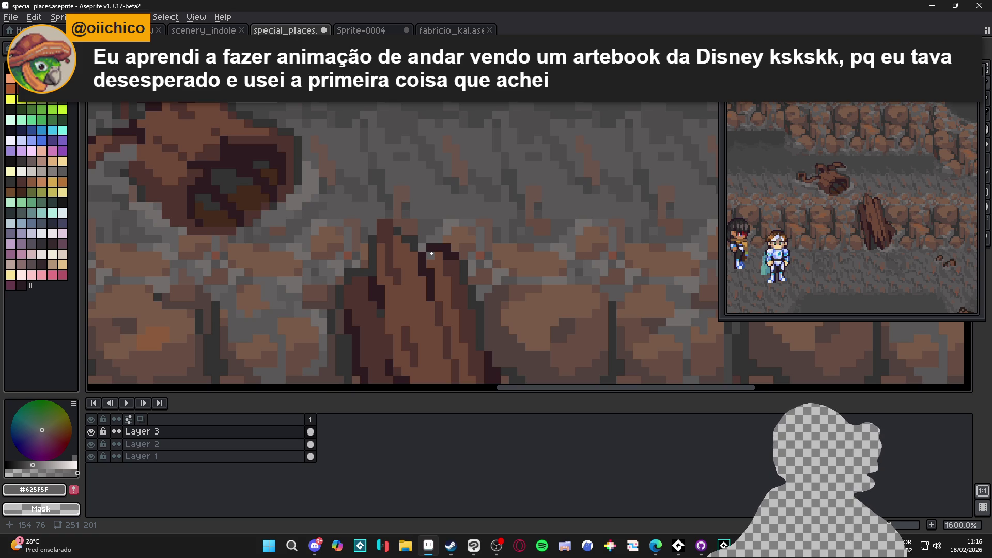
scroll(431, 254, "down", 4)
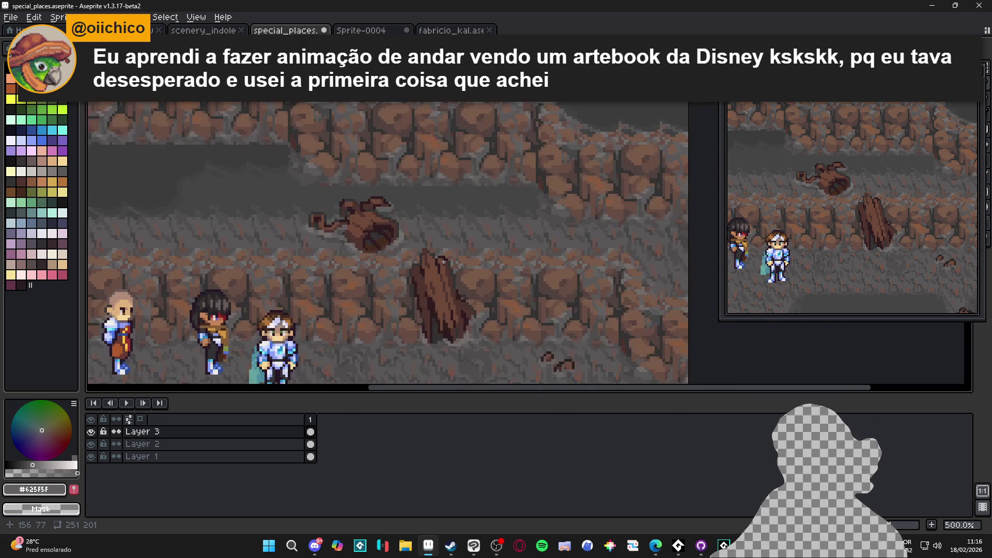
key("ctrl+s")
scroll(458, 283, "down", 1)
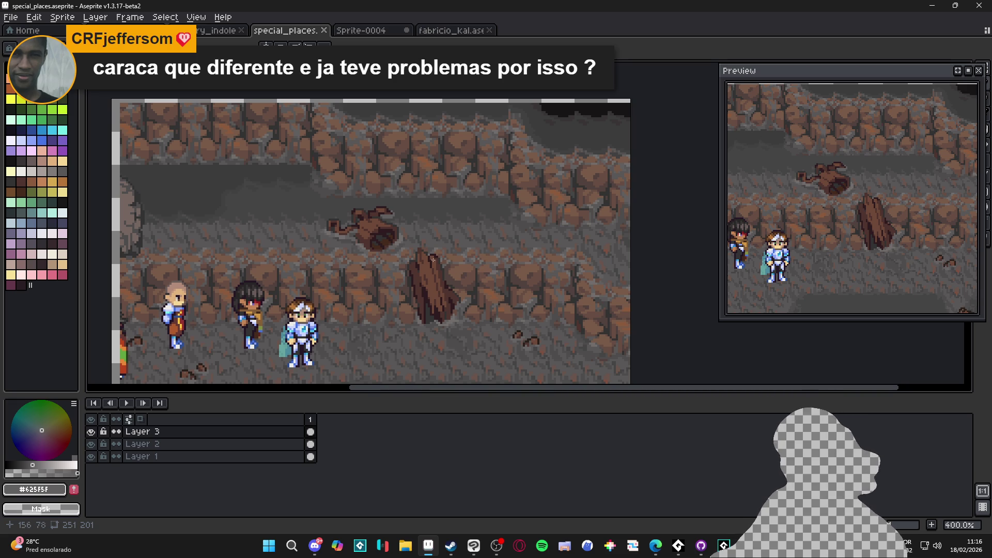
scroll(376, 227, "up", 6)
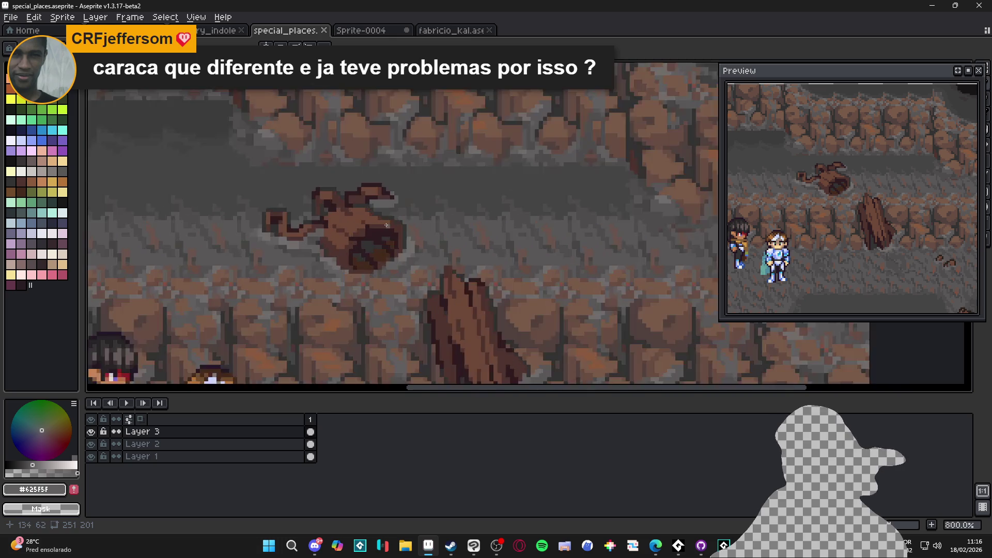
Darken the rock protrusion's edge with a sampled darker brown
left_click(381, 215, "alt")
left_click(378, 226, "alt")
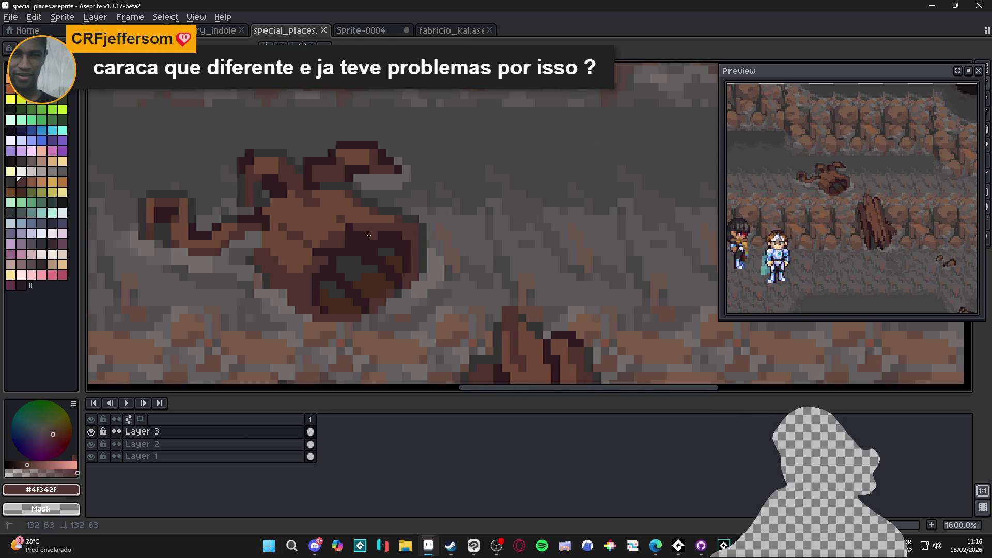
left_click_drag(378, 236, 386, 235)
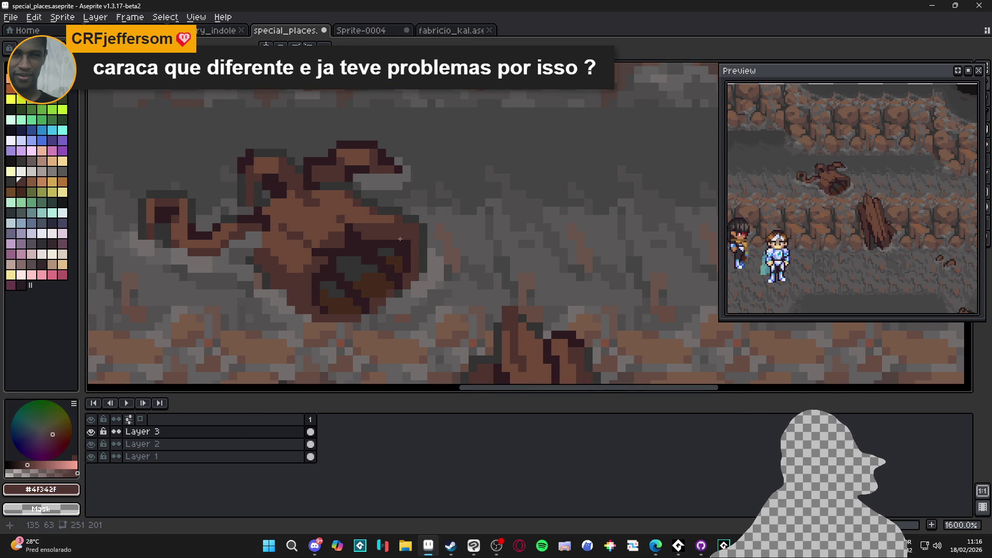
Extend the rock hole's dark outline three pixels up and to the left
left_click(414, 229, "alt")
left_click(407, 227)
left_click(406, 219)
left_click(401, 210)
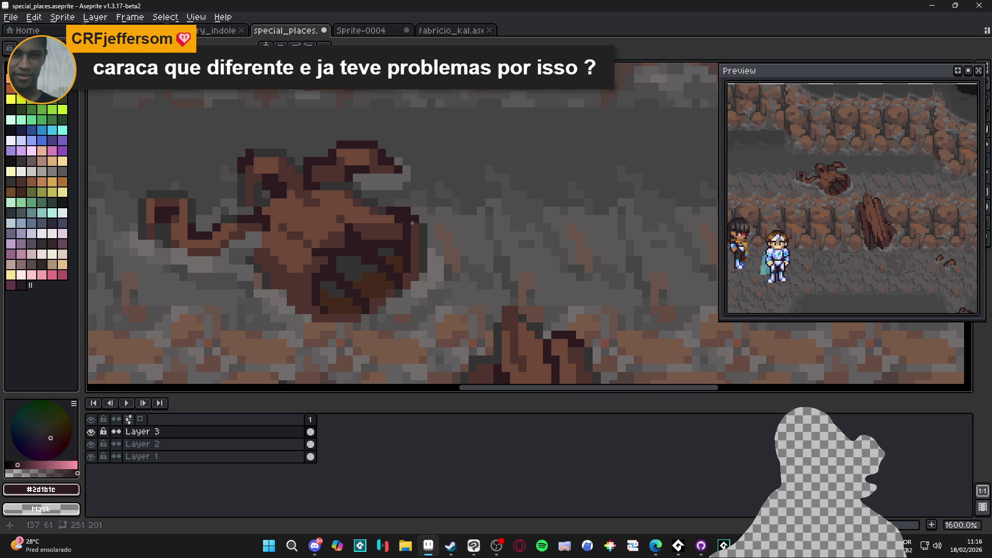
scroll(408, 216, "up", 3)
key("e")
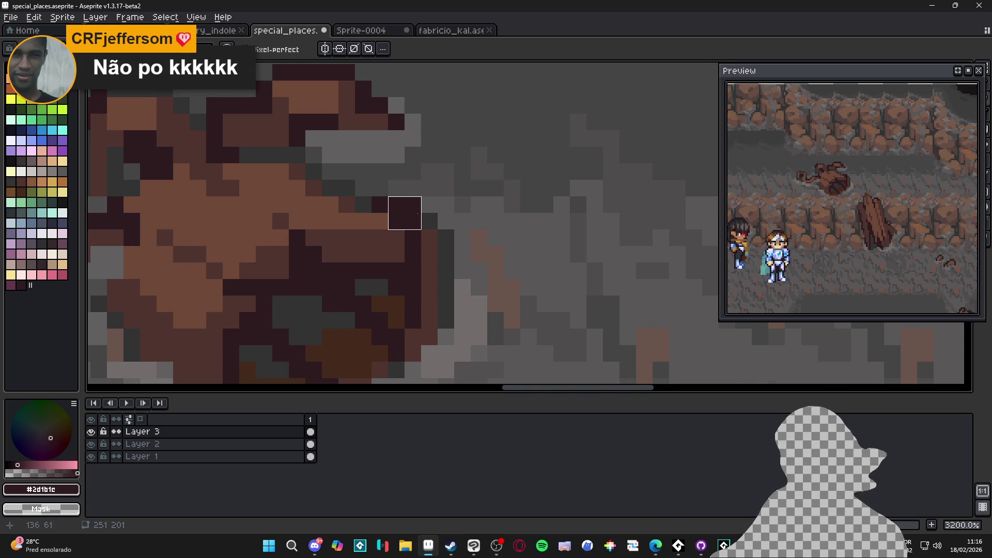
key("b")
scroll(434, 233, "down", 1)
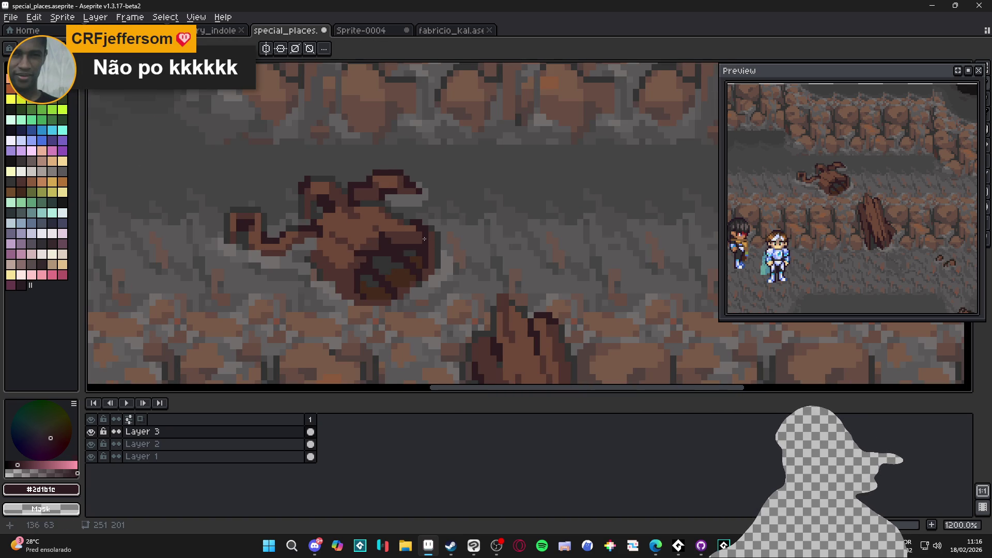
scroll(383, 246, "up", 1)
Re-sample the rock's brown and darker brown with the hole's lower side in view
left_click(416, 219, "alt")
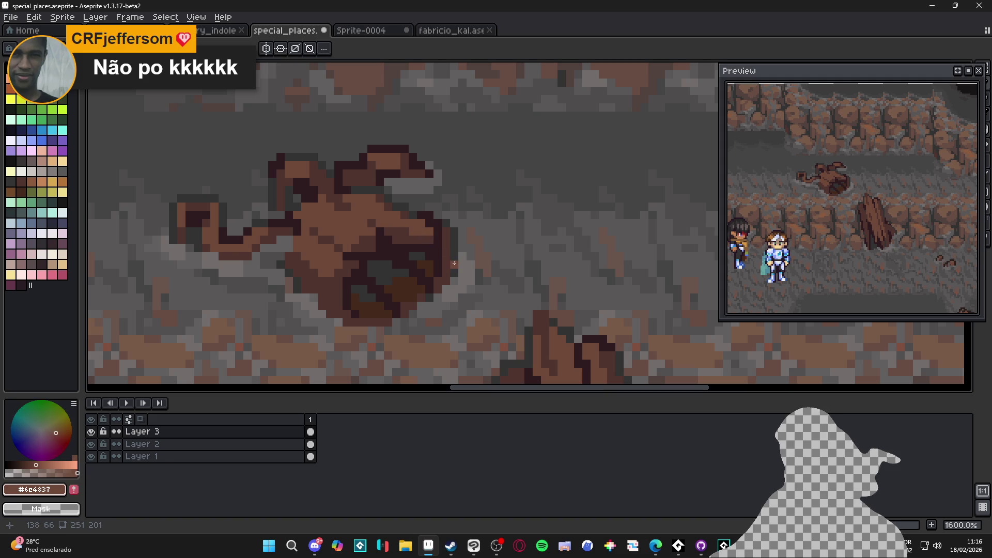
scroll(425, 237, "up", 2)
left_click(426, 237, "alt")
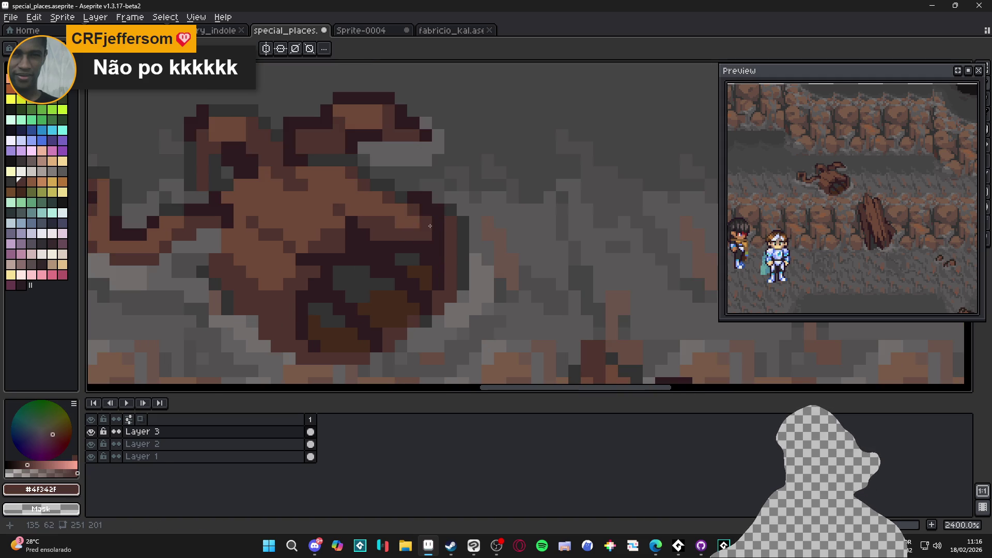
left_click_drag(435, 270, 422, 259)
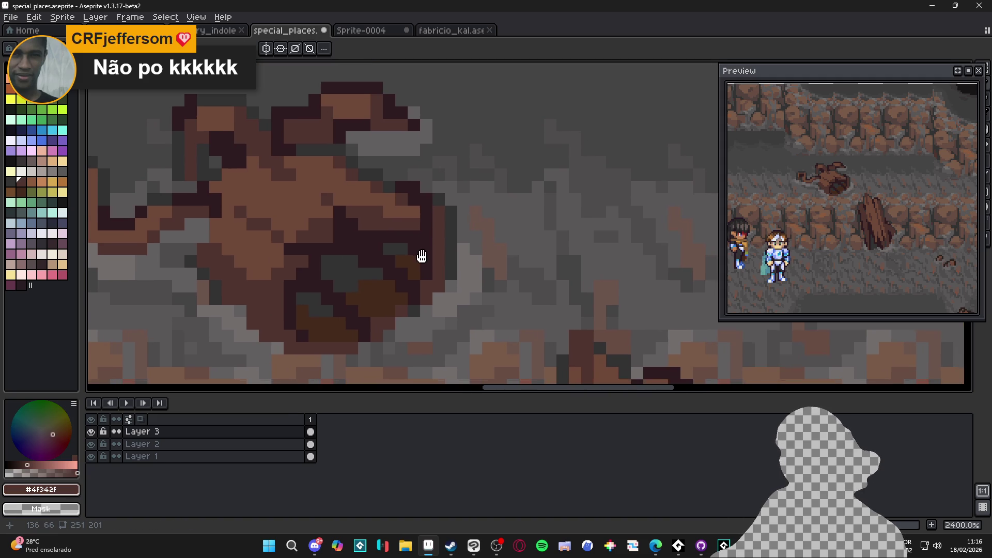
scroll(422, 275, "down", 5)
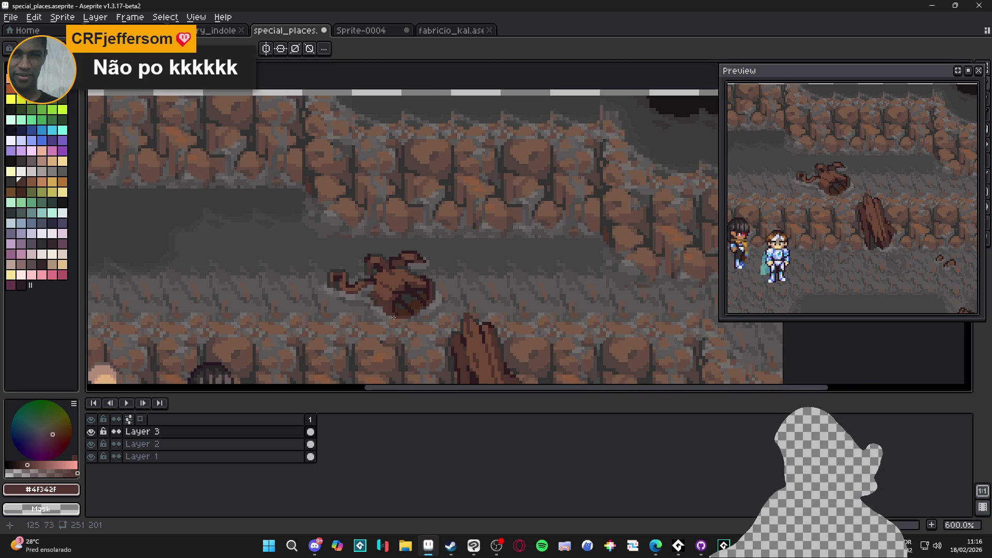
scroll(399, 320, "up", 3)
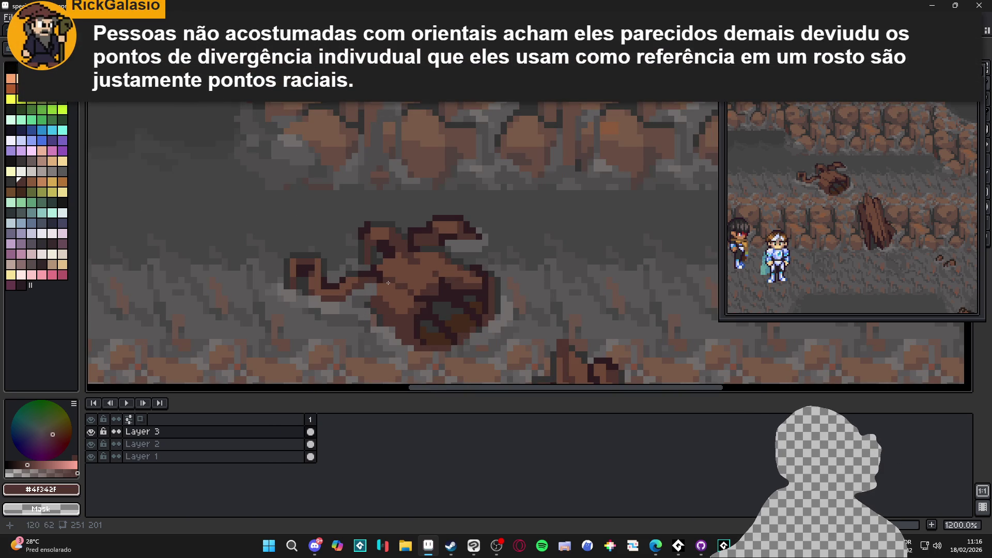
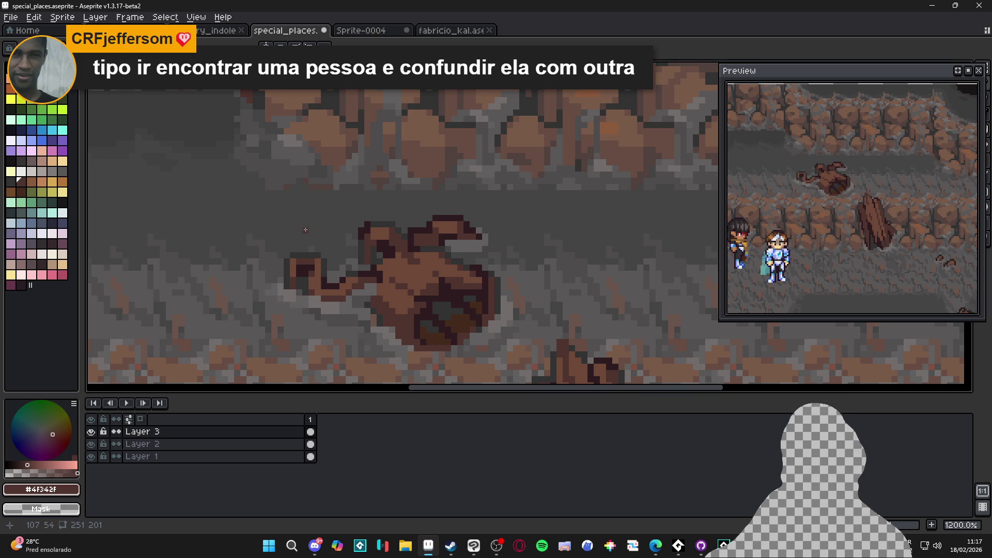
Darken three pixels on the plank debris with a dark brown sampled from the plank
scroll(463, 236, "down", 4)
scroll(411, 227, "left", 2)
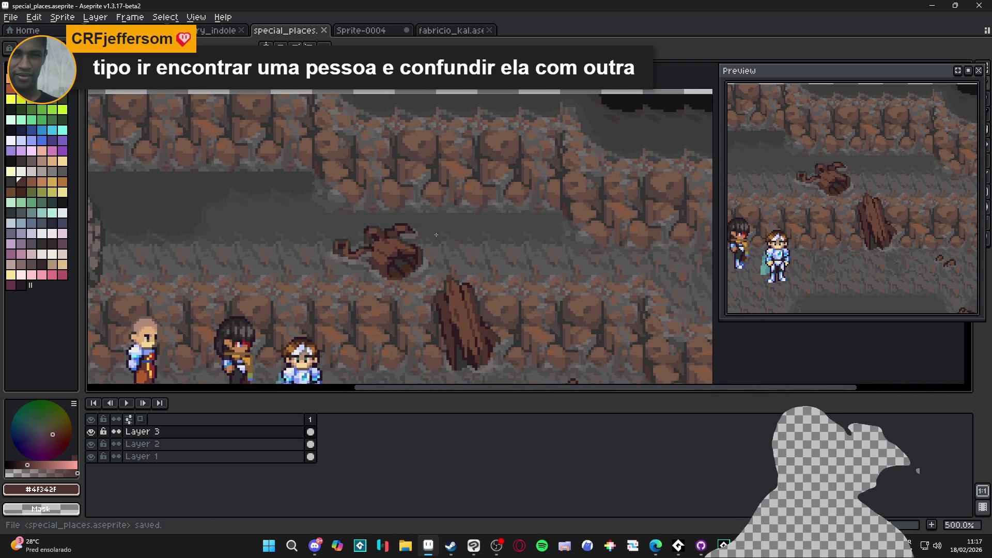
scroll(431, 232, "up", 5)
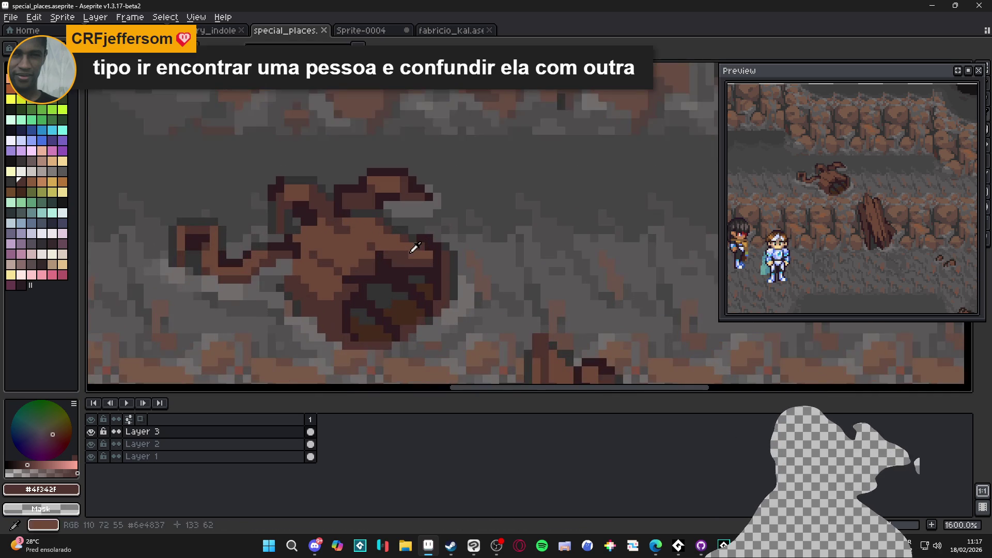
left_click(406, 254, "alt")
scroll(415, 260, "down", 3)
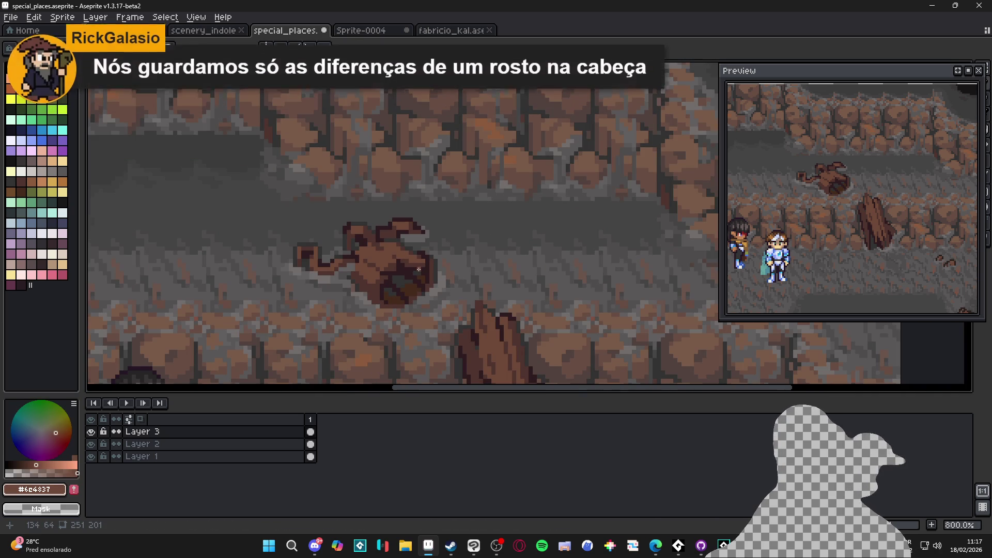
scroll(387, 258, "up", 3)
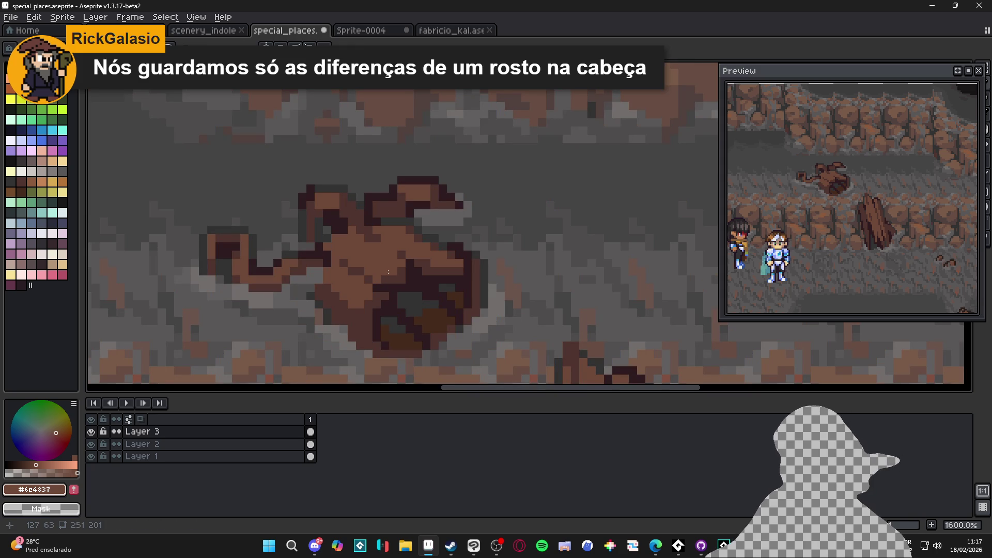
scroll(376, 253, "up", 3)
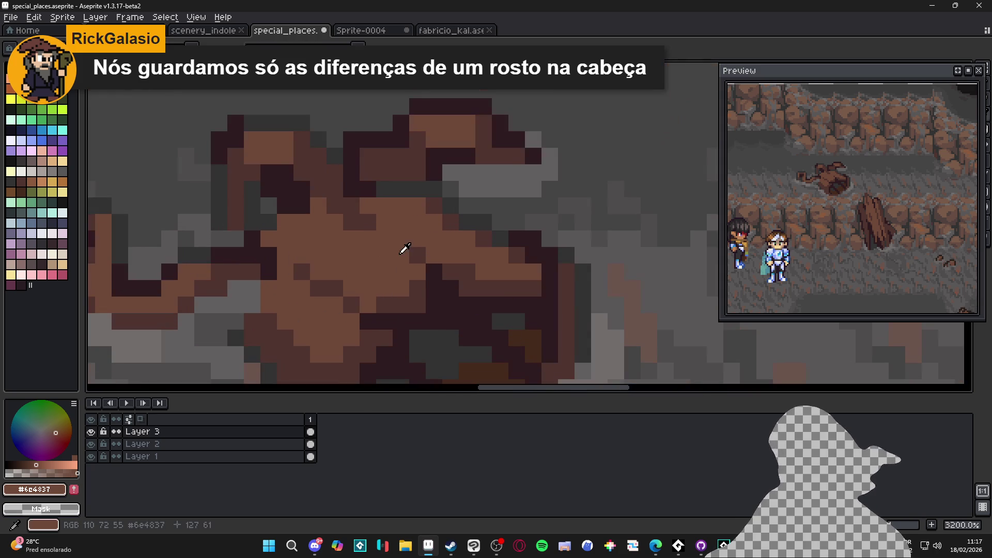
left_click(403, 254, "alt")
left_click(403, 254)
left_click(401, 239)
left_click(388, 240)
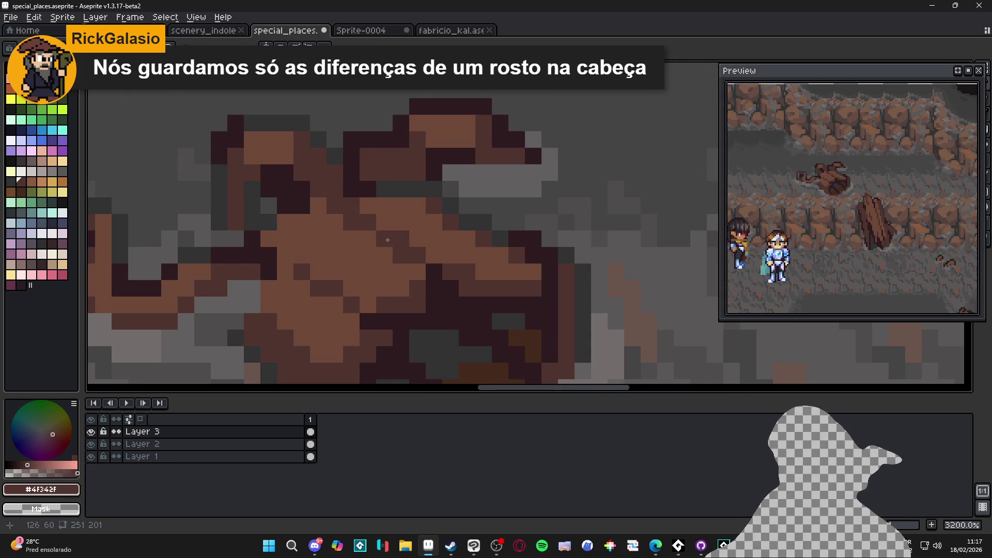
Save special_places.aseprite with Ctrl+S
scroll(392, 235, "down", 4)
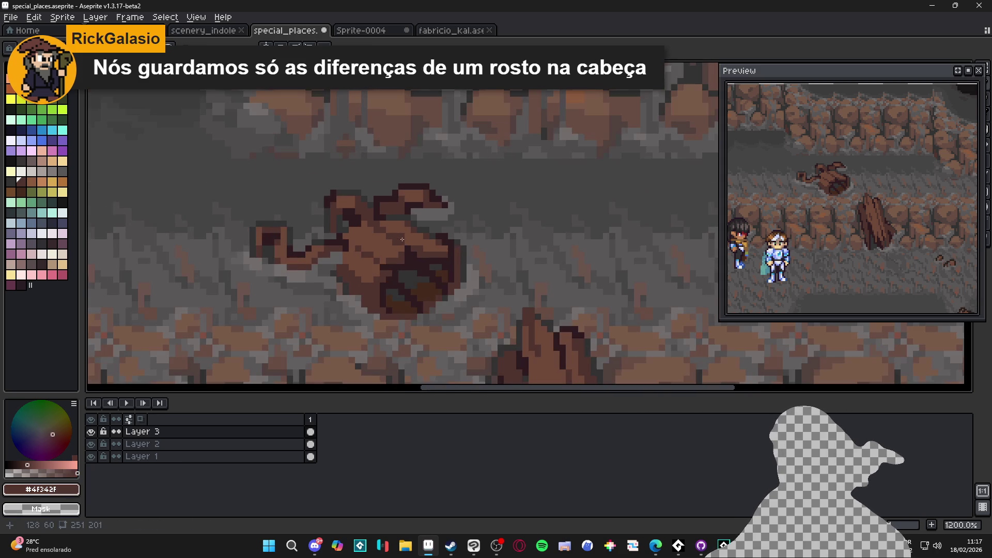
scroll(393, 258, "left", 1)
key("ctrl+s")
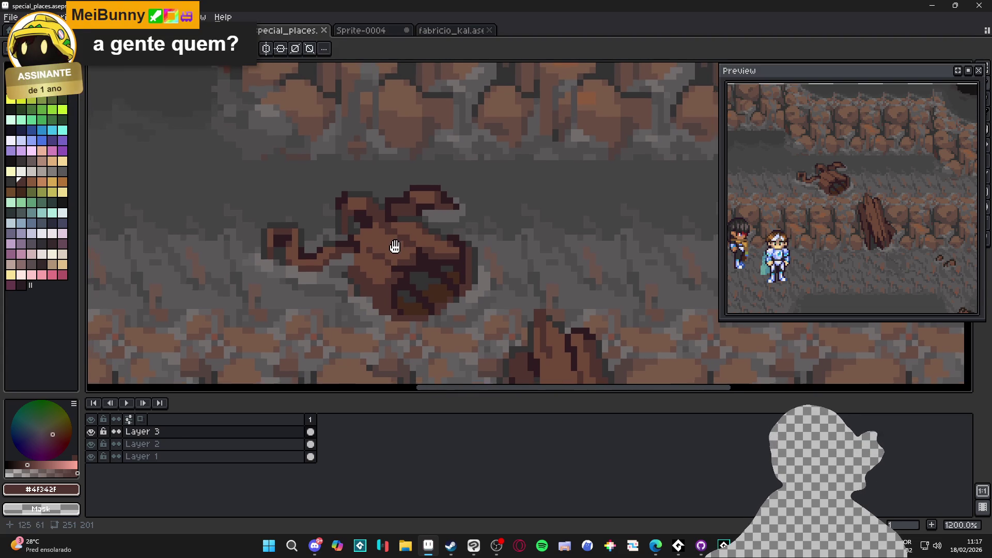
Paint another darker pixel on the plank and sample the darkest brown #2d1b1c
left_click_drag(394, 248, 406, 255)
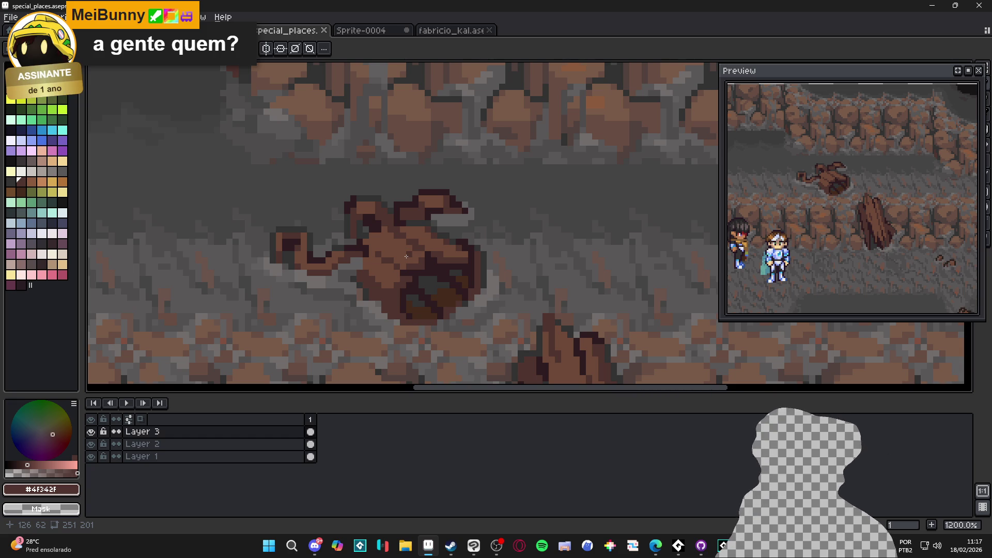
scroll(406, 256, "down", 3)
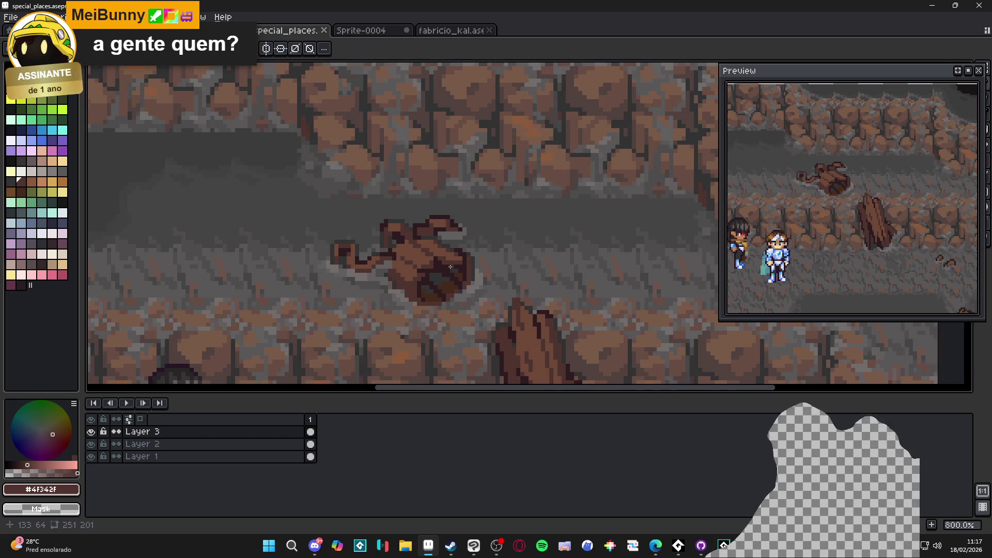
scroll(462, 302, "up", 6)
left_click(445, 289)
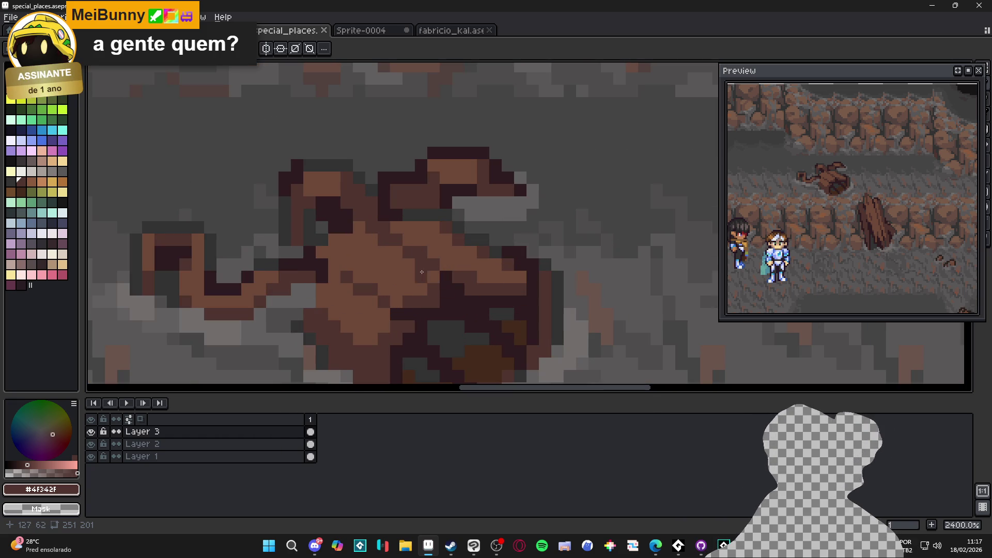
left_click(447, 276, "alt")
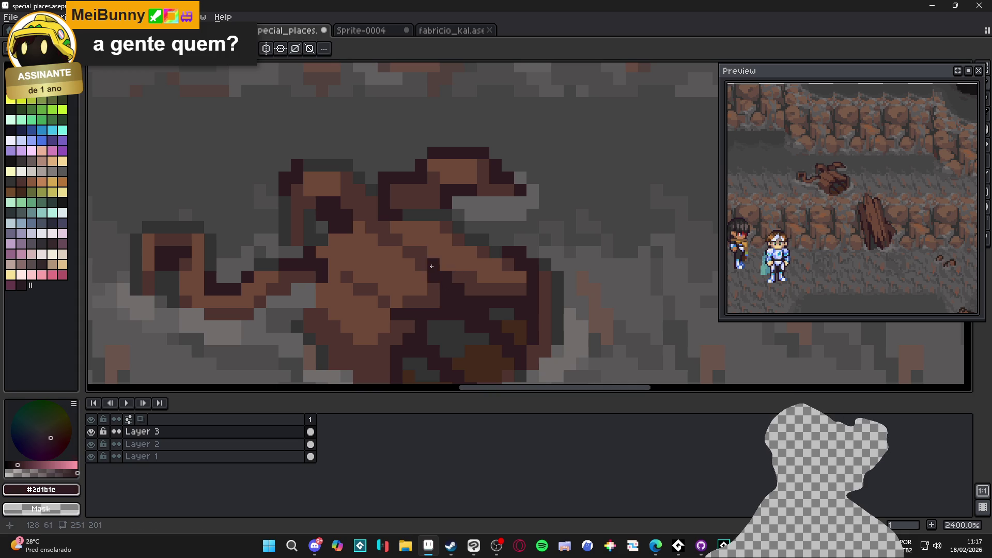
Save the retouched cave scene and switch over to Discord
scroll(460, 320, "down", 4)
key("ctrl+s")
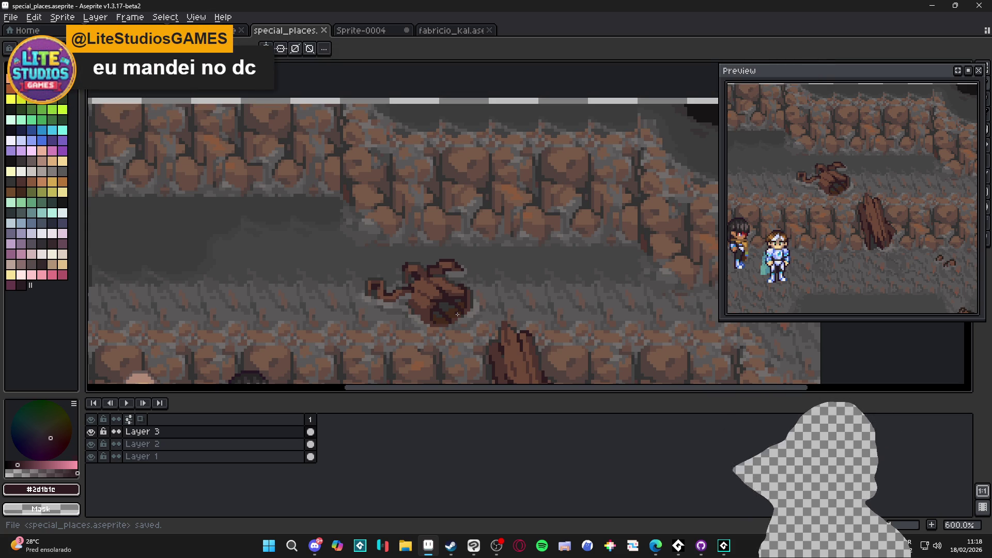
left_click(315, 543)
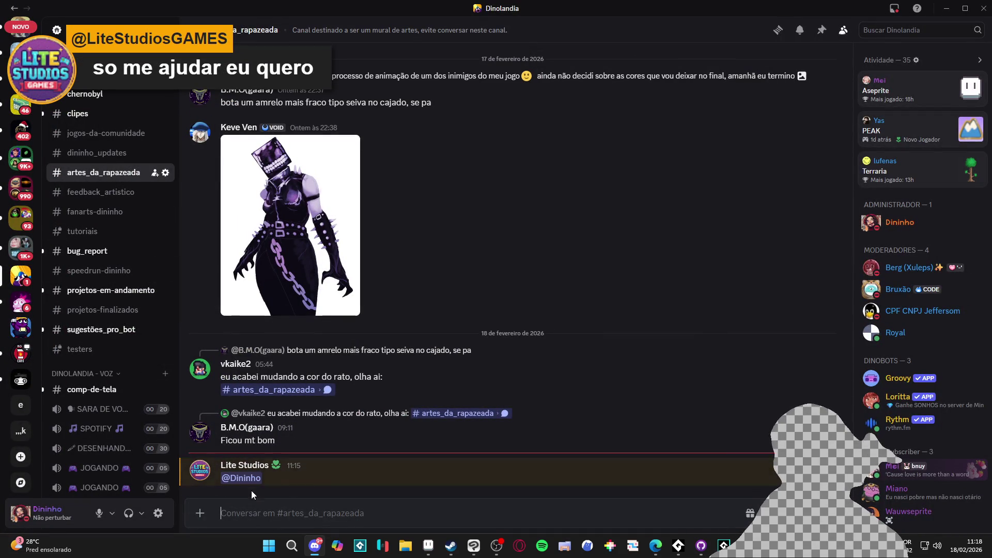
scroll(327, 451, "up", 5)
scroll(327, 452, "down", 4)
key("alt+Tab")
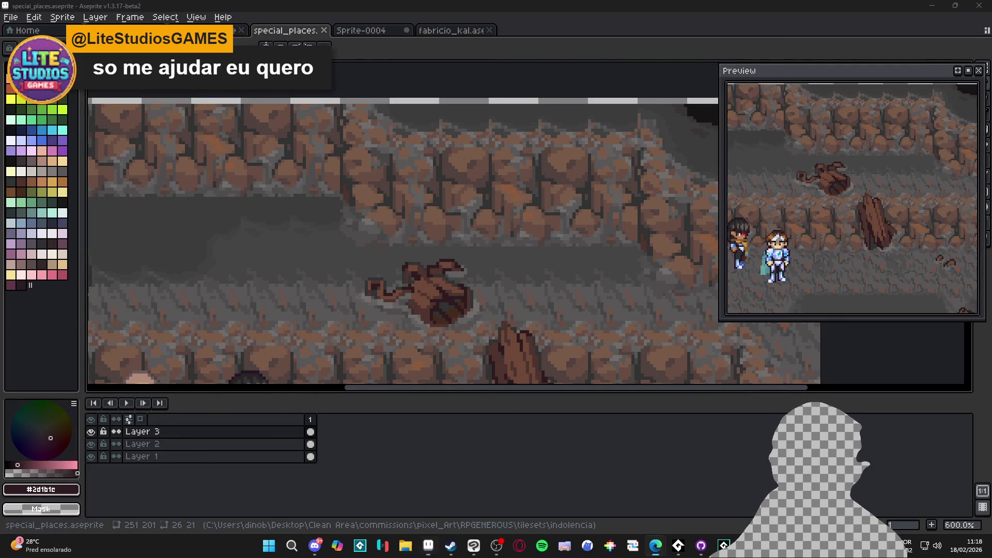
key("alt+Tab")
left_click(355, 326)
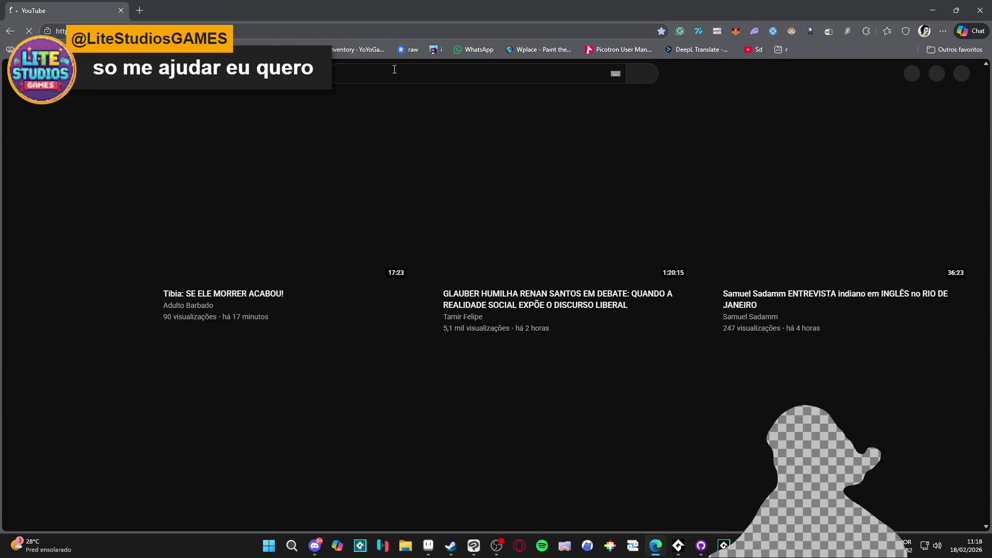
Search YouTube for 'animação de andar com 3 frames'
left_click(384, 78)
type("animaç")
key("Escape")
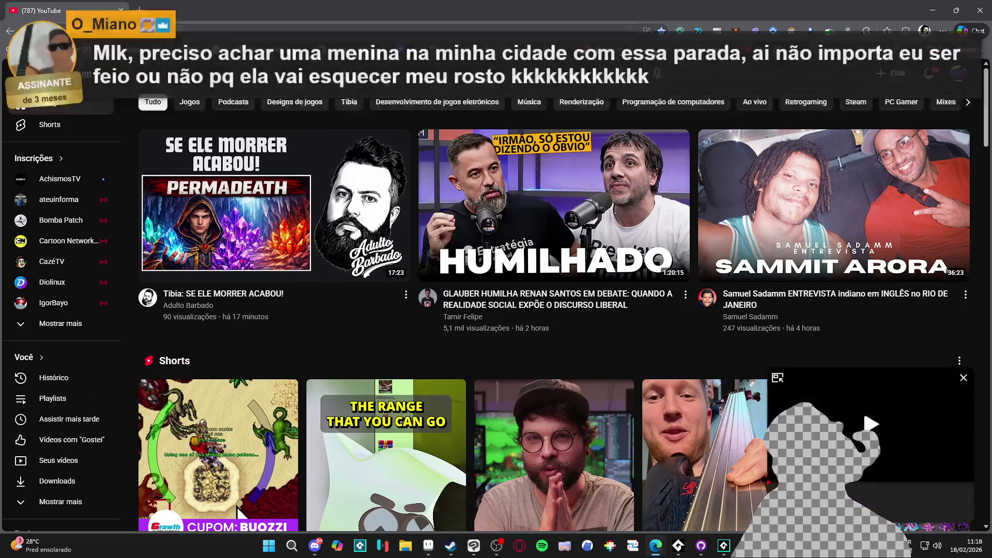
left_click(962, 379)
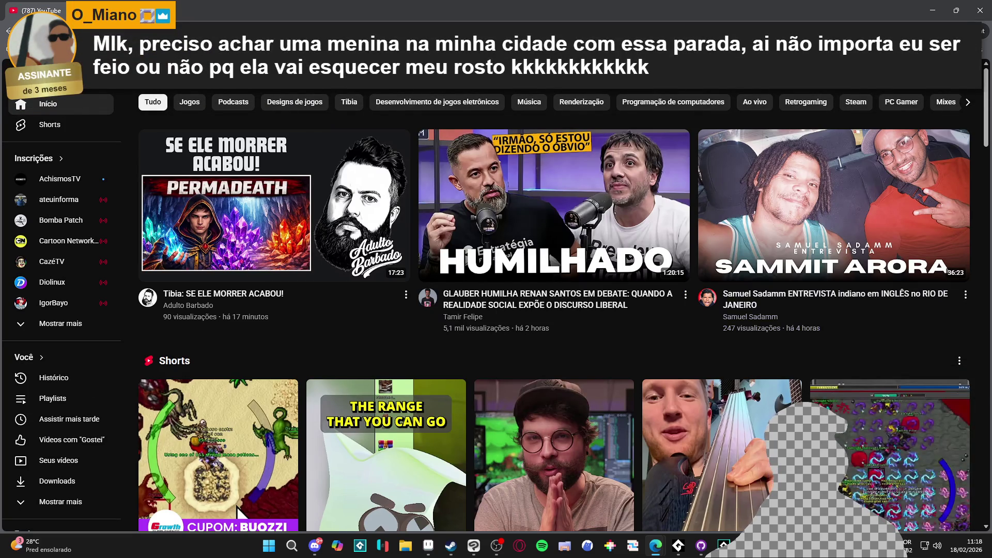
left_click(385, 78)
type("ão de u")
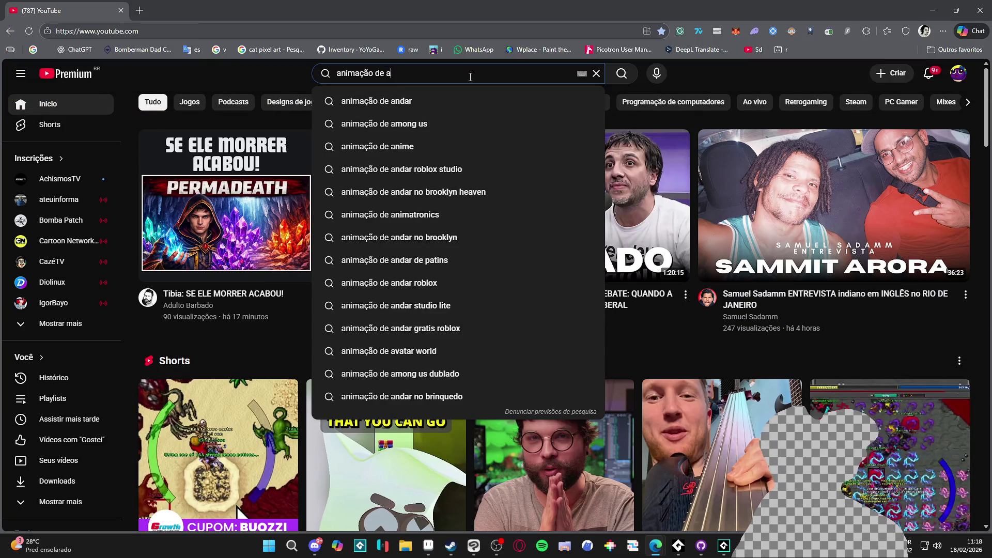
key("Escape")
type("ndar com 3 frames")
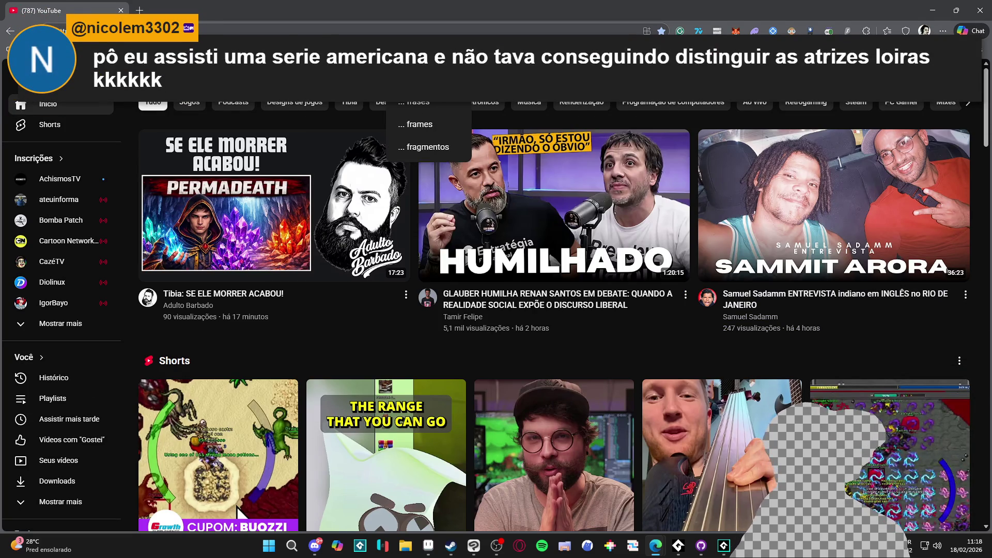
key("Return")
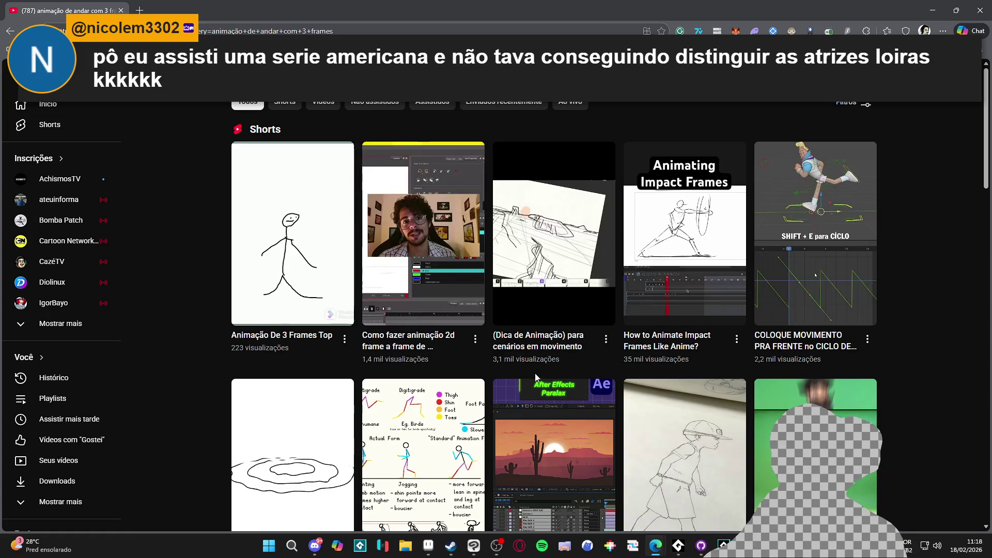
Filter the results to show only regular videos with the Vídeos chip
scroll(600, 247, "down", 5)
scroll(599, 246, "down", 10)
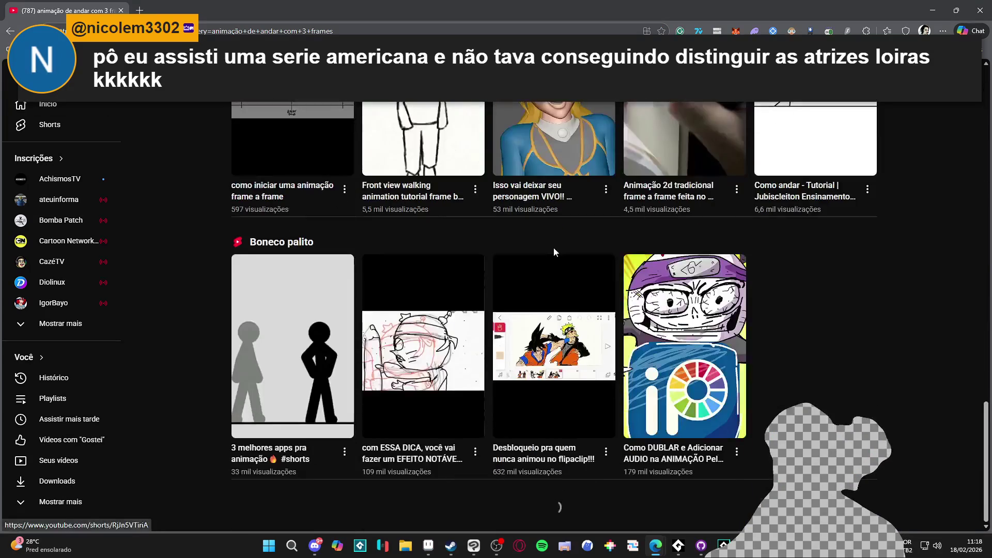
scroll(561, 244, "up", 9)
scroll(545, 183, "up", 5)
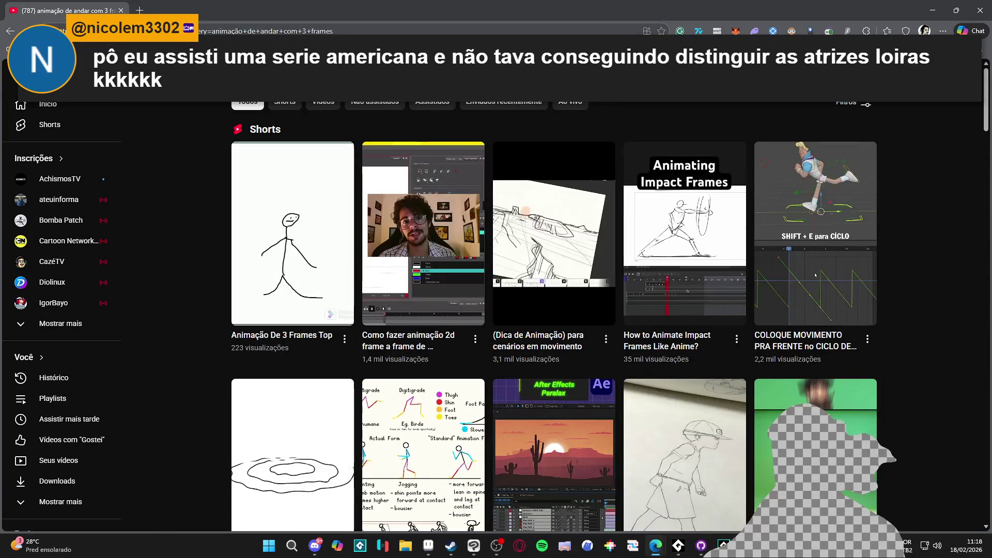
left_click(497, 73)
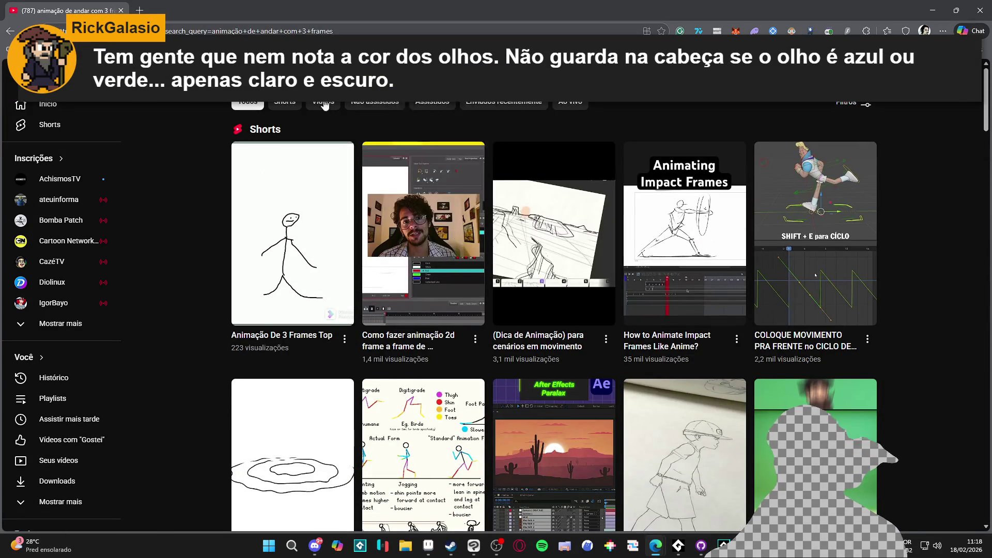
left_click(323, 101)
Refine the search to 'animação de andar com 3 frames dino', then go to your own channel
scroll(532, 197, "down", 1)
scroll(532, 198, "up", 1)
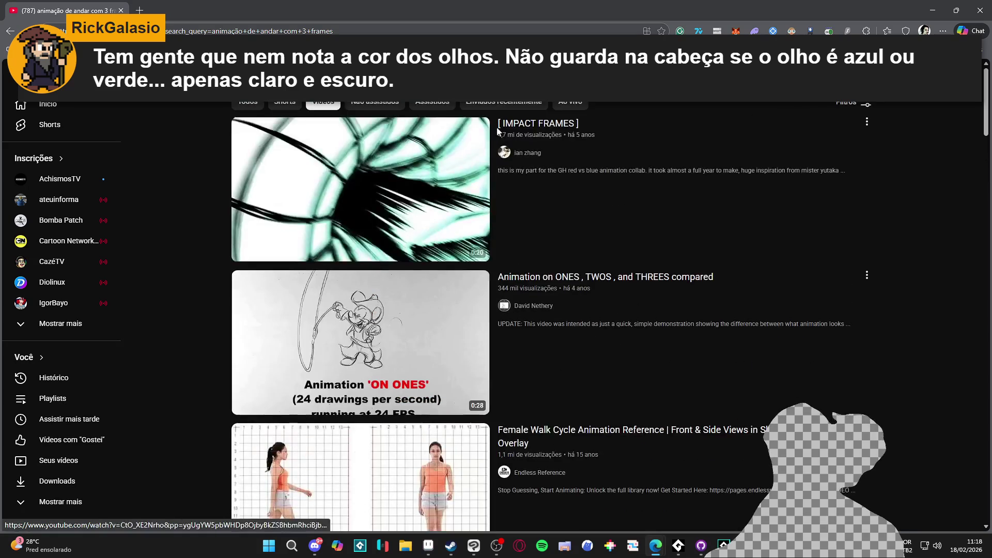
left_click(497, 73)
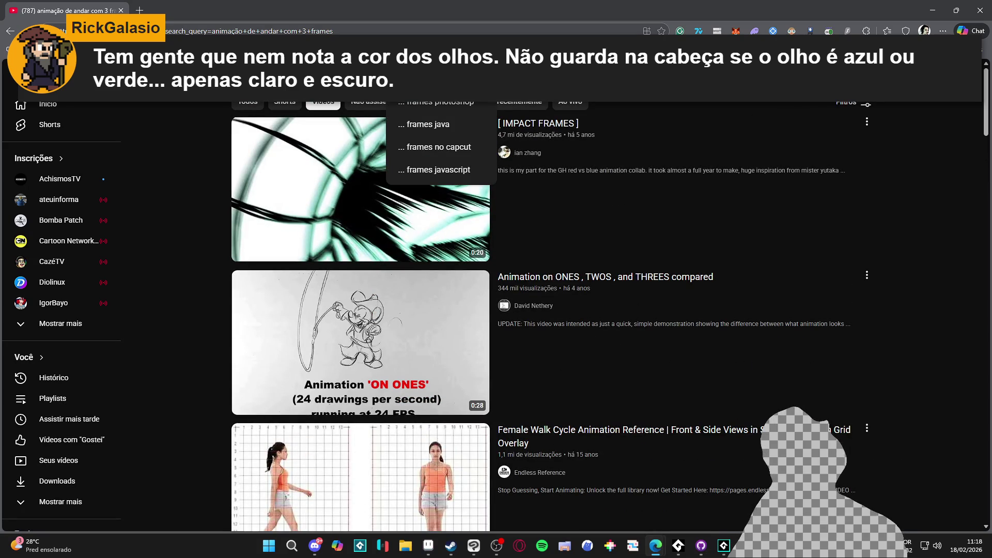
type("dino")
key("Return")
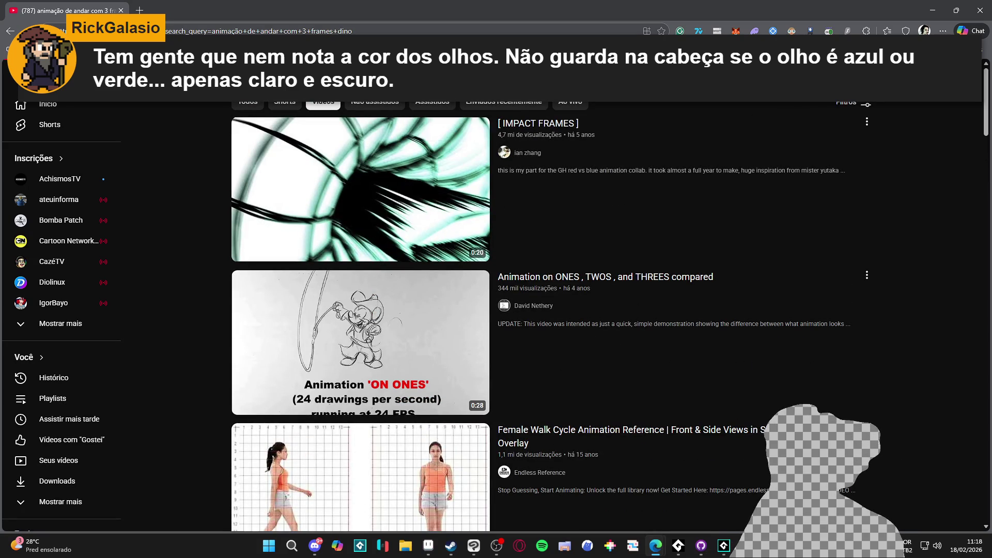
scroll(488, 200, "down", 8)
scroll(492, 192, "up", 5)
scroll(527, 189, "up", 5)
left_click(965, 58)
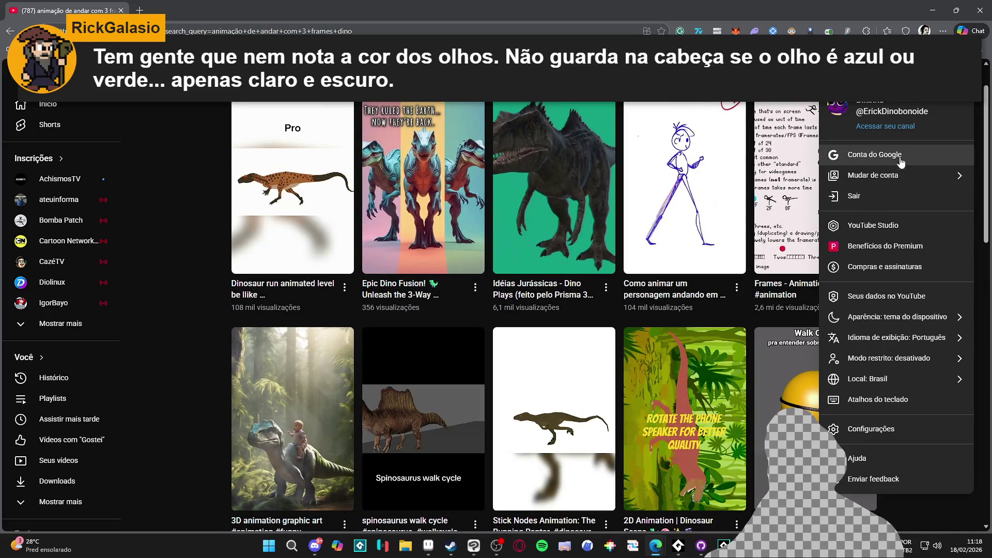
left_click(901, 126)
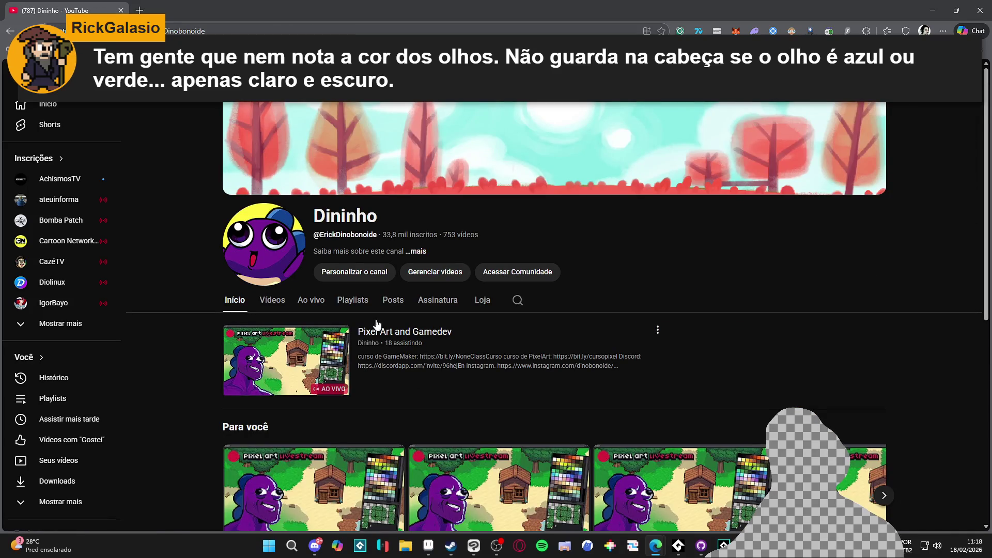
Open 'Animação de andar super fácil' from the channel's Tutoriais Pixel Art playlist
left_click(352, 300)
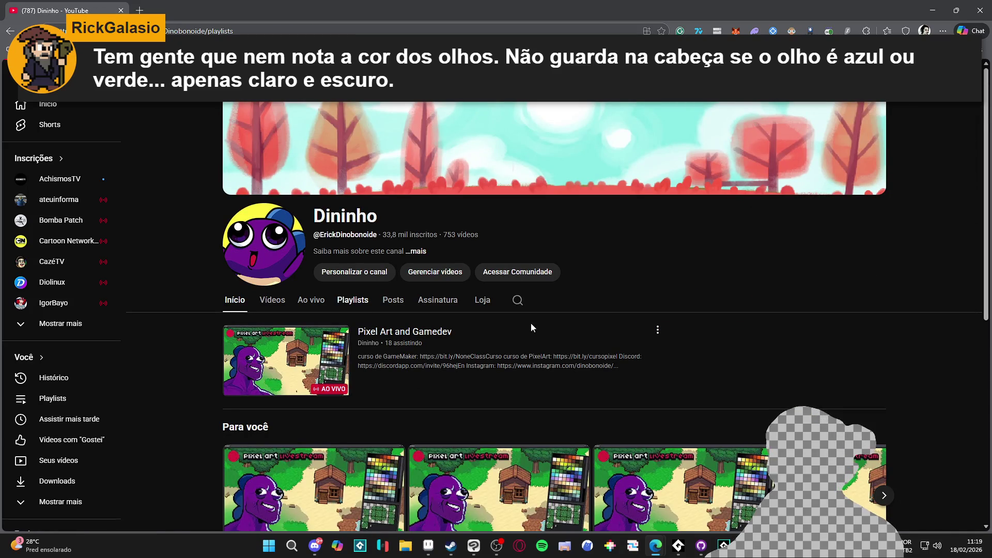
scroll(413, 357, "down", 1)
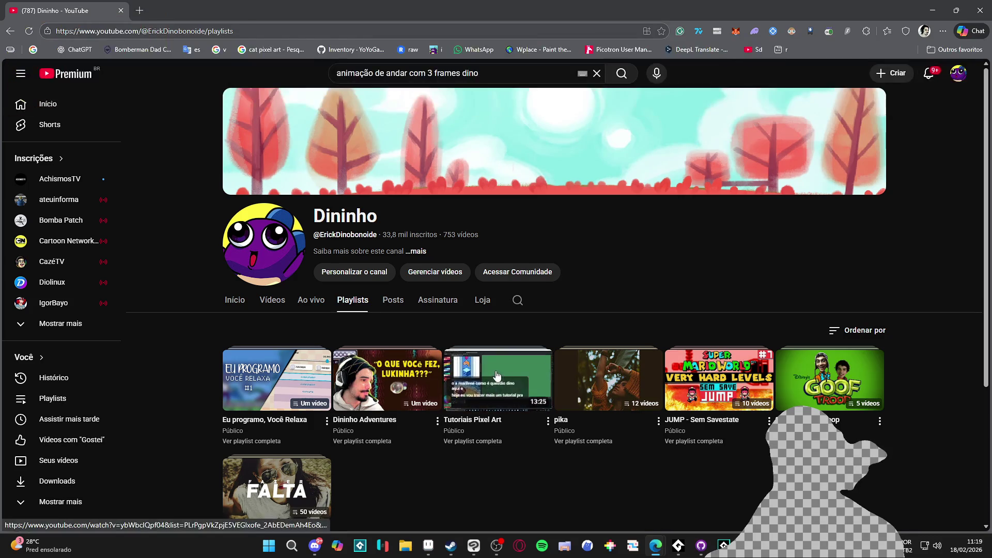
left_click(496, 331)
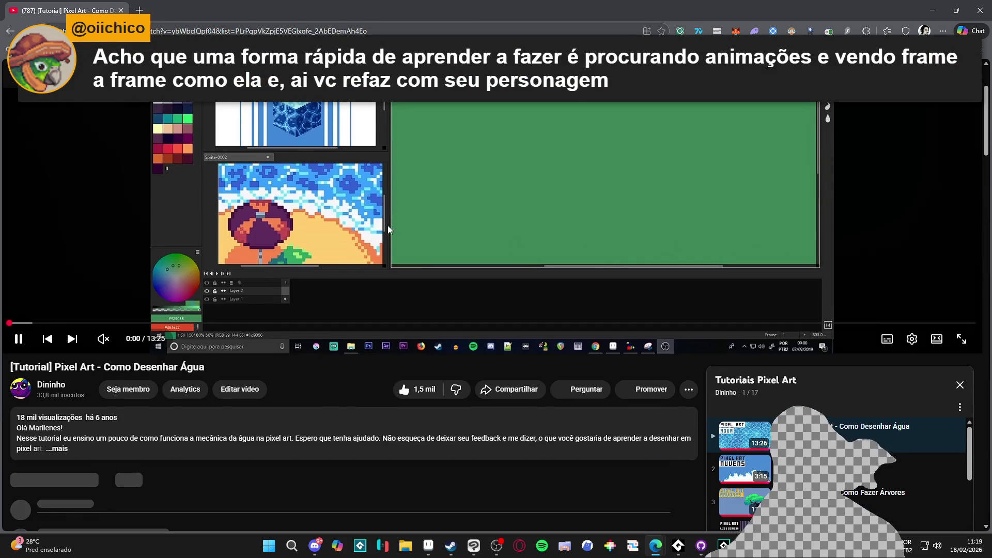
left_click(389, 229)
scroll(857, 320, "down", 5)
scroll(857, 320, "down", 5)
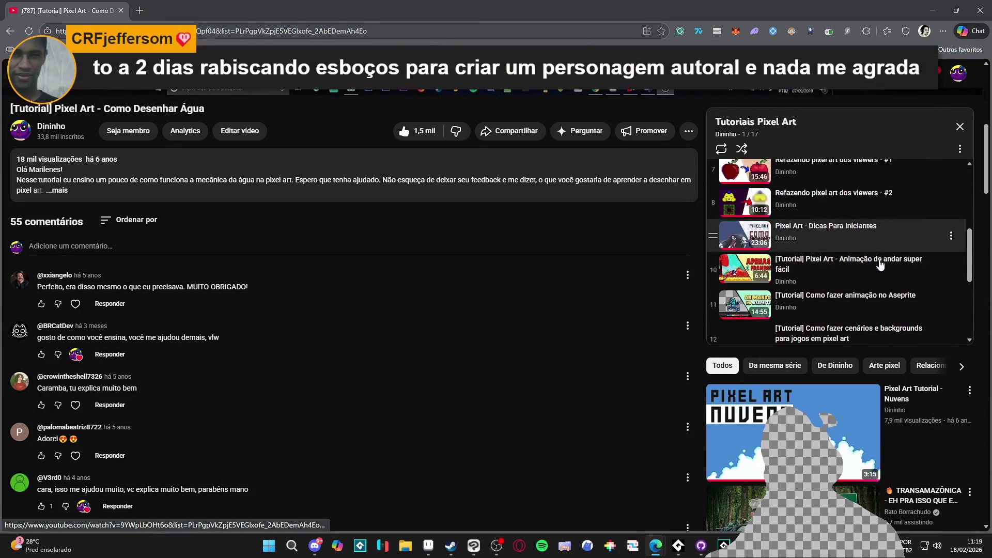
scroll(880, 257, "up", 1)
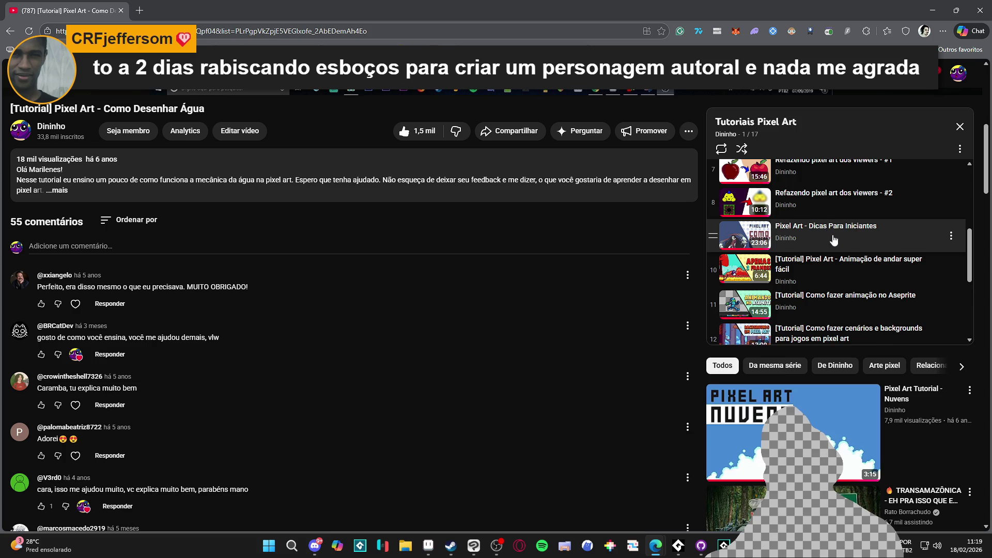
scroll(869, 242, "down", 1)
scroll(894, 266, "down", 3)
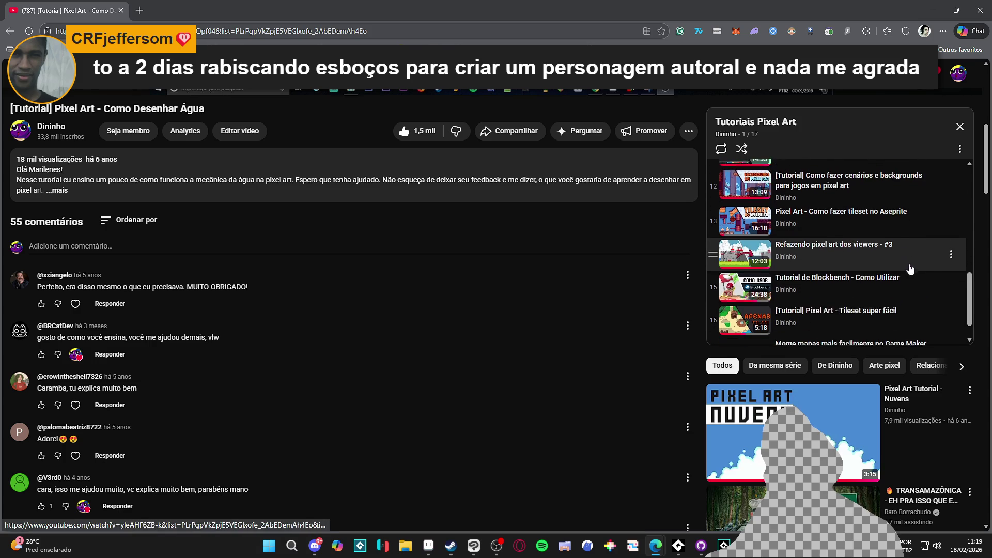
scroll(914, 266, "up", 4)
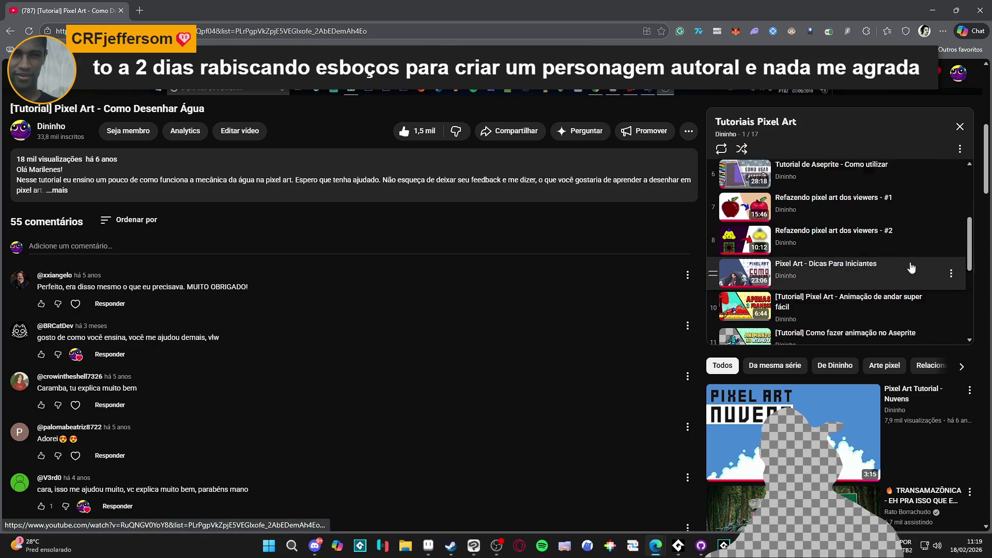
left_click(887, 297)
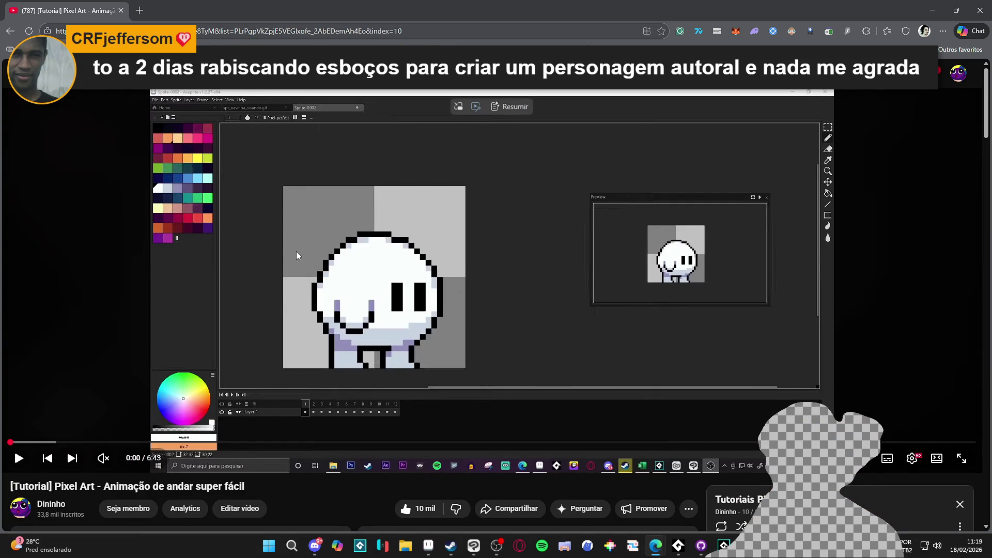
Copy the video URL at the current time and return to Aseprite
right_click(296, 253)
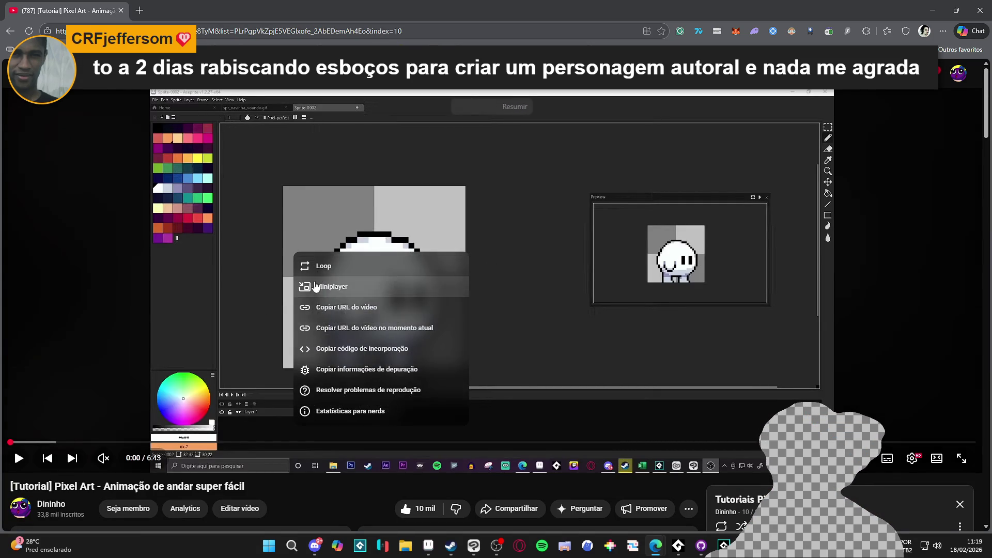
left_click(366, 325)
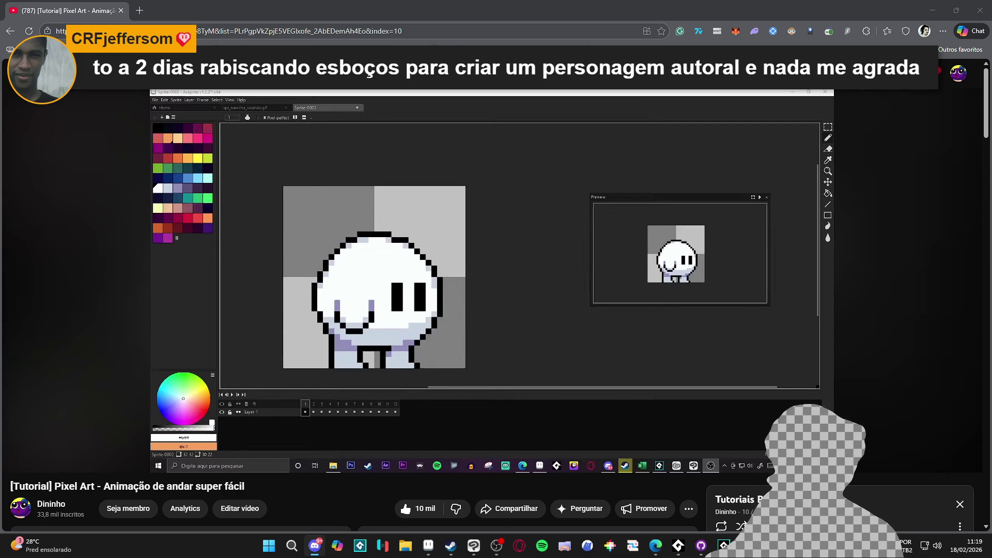
left_click(655, 545)
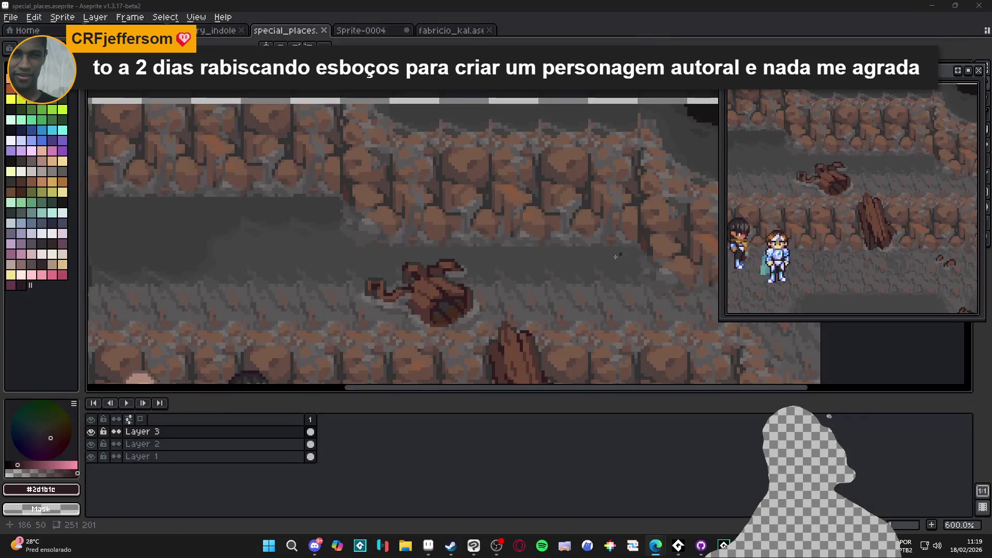
Zoom the canvas out to 300% and save special_places.aseprite
scroll(568, 267, "down", 2)
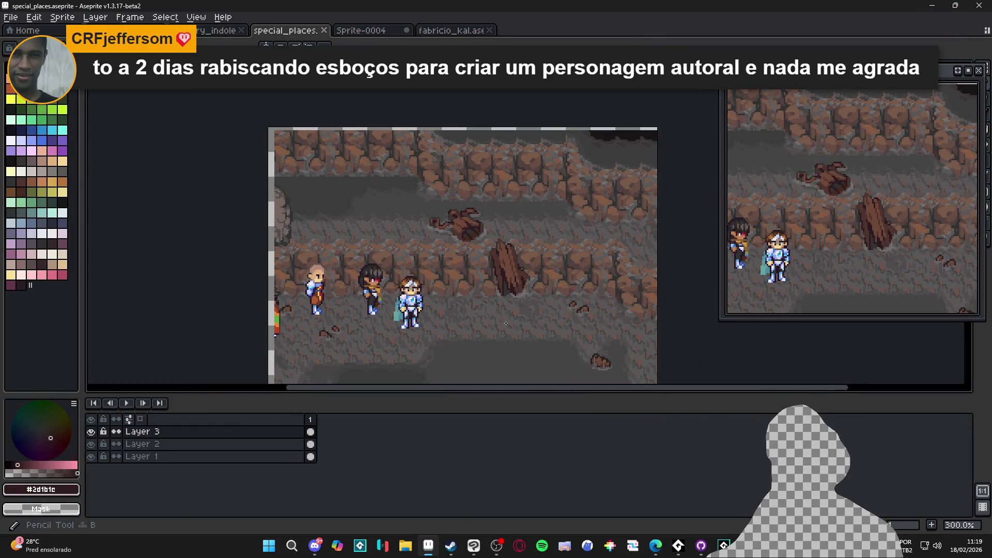
scroll(516, 289, "right", 1)
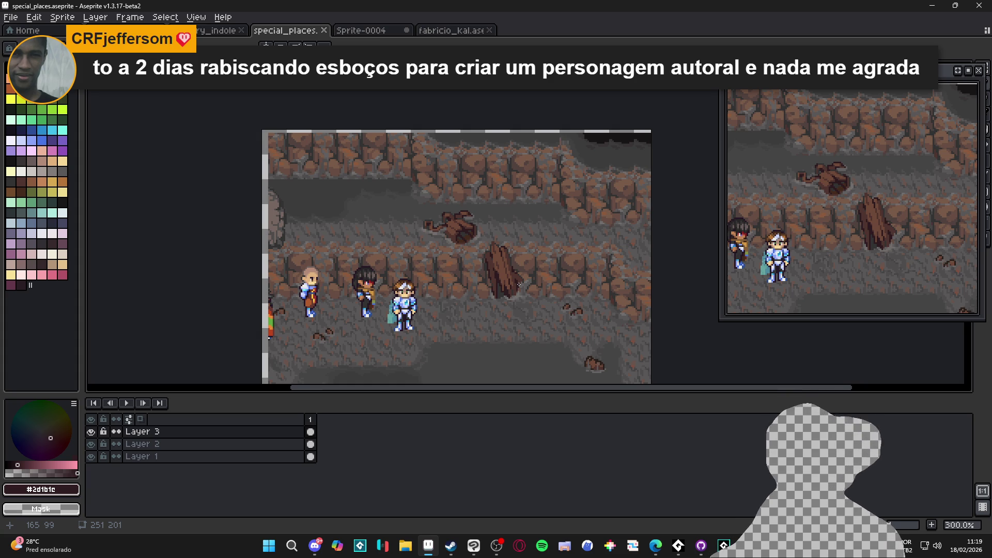
key("ctrl+s")
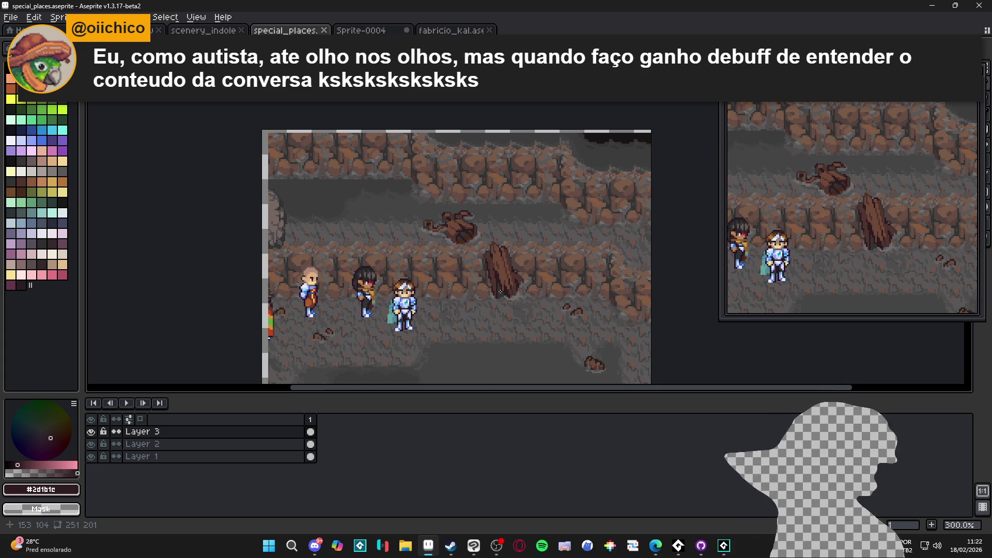
scroll(500, 206, "down", 2)
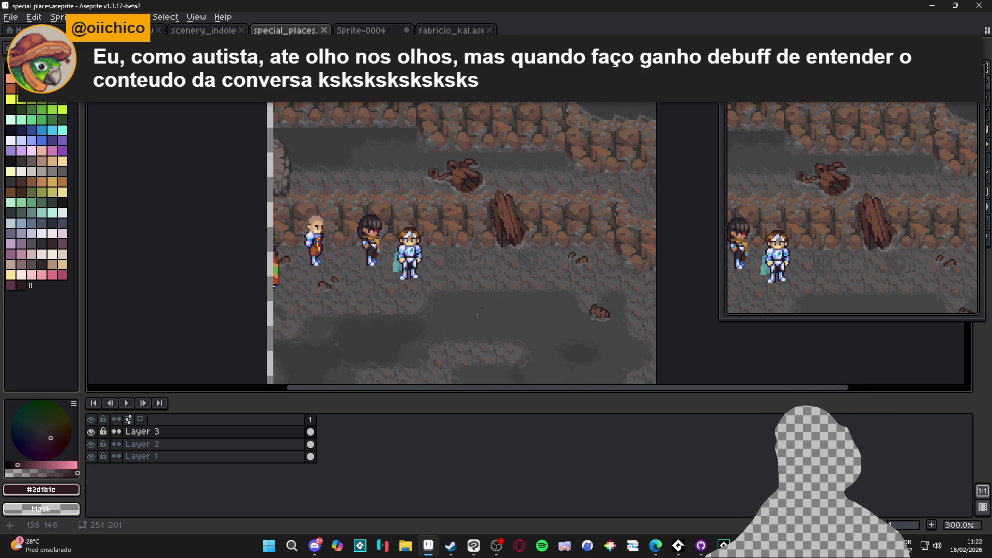
left_click(90, 432)
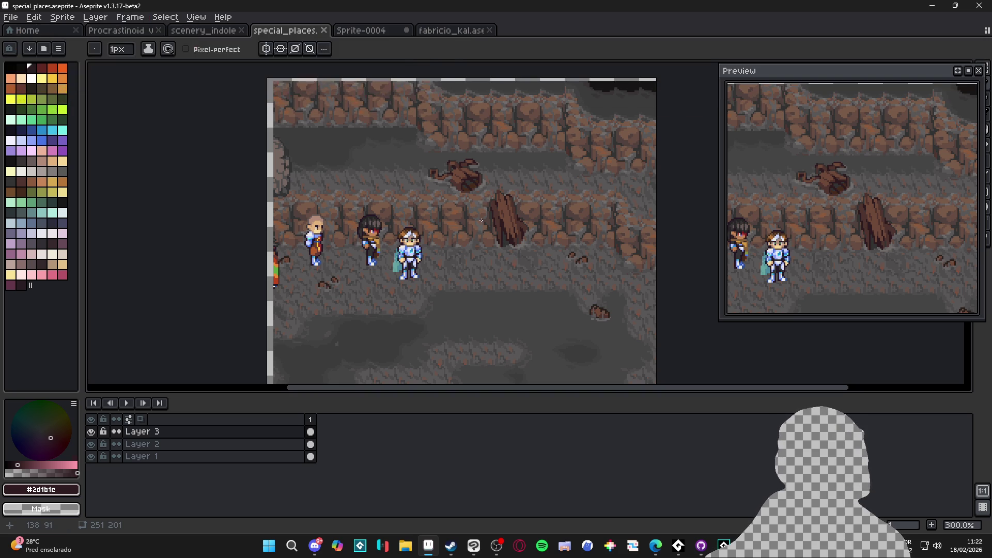
scroll(470, 240, "up", 3)
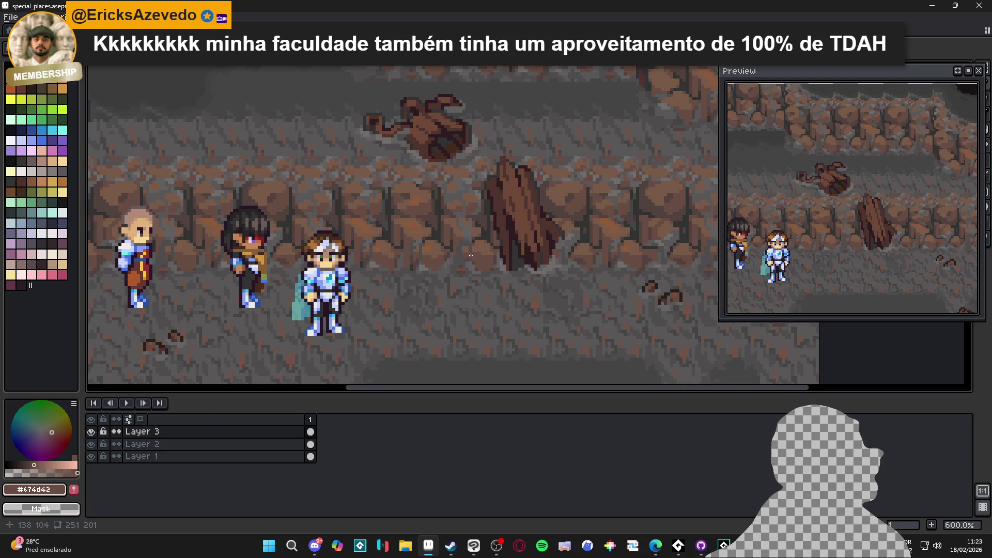
left_click(96, 431)
scroll(458, 266, "up", 1)
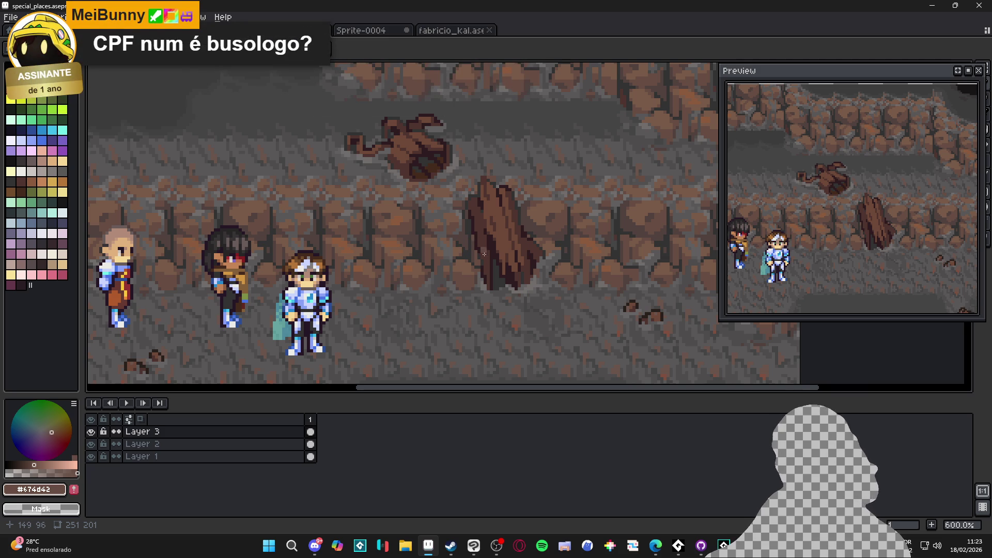
scroll(484, 245, "up", 1)
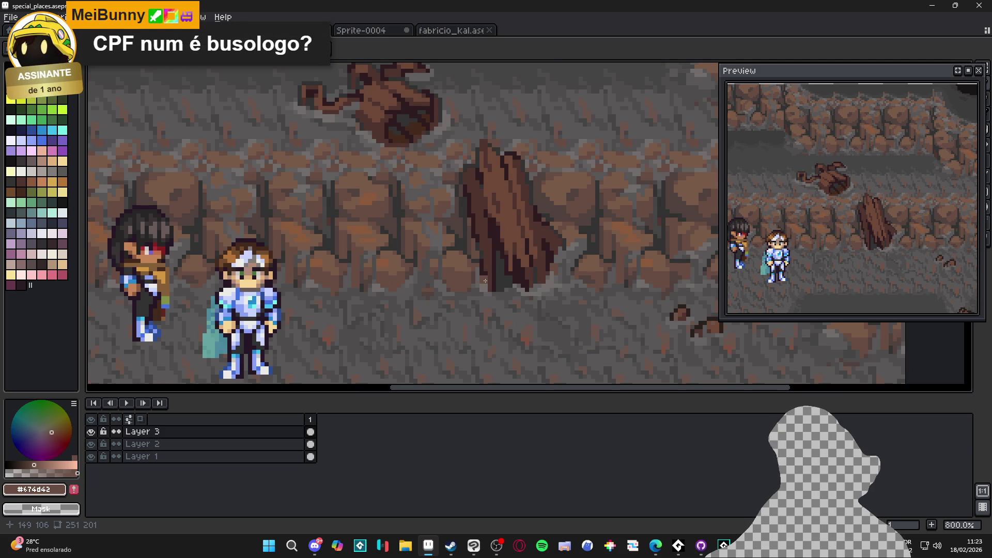
Paint a round brown rock beside the plank's base and drop the selection
mouse_move(484, 281)
left_mouse_down()
mouse_move(480, 238)
mouse_move(451, 228)
mouse_move(436, 238)
mouse_move(423, 278)
left_mouse_up()
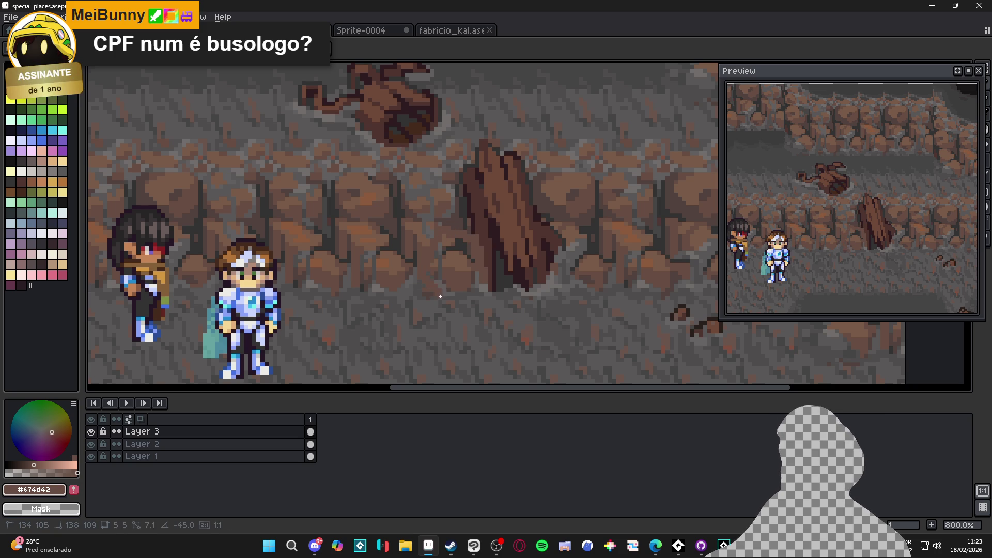
left_click_drag(476, 306, 483, 279)
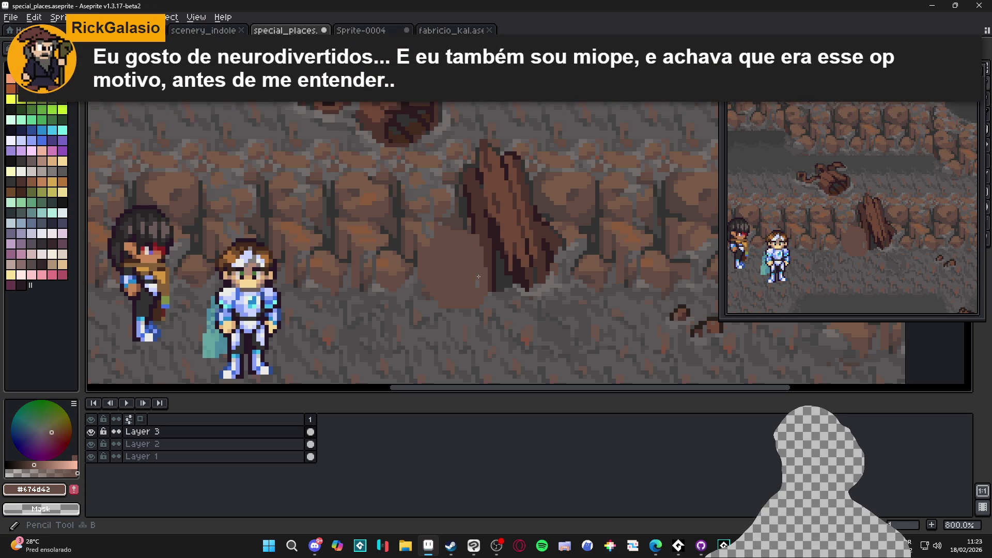
scroll(475, 273, "down", 2)
scroll(473, 259, "up", 2)
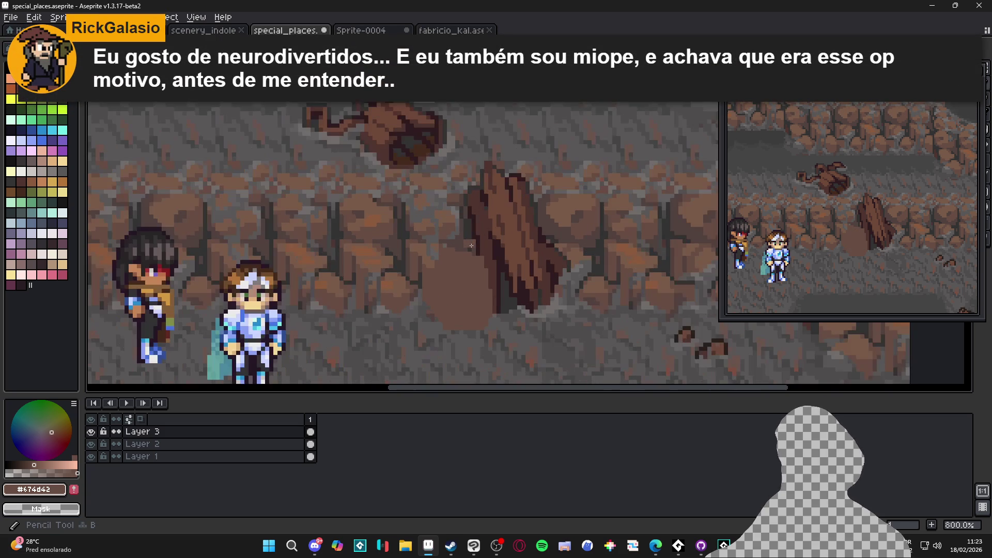
key("ctrl+d")
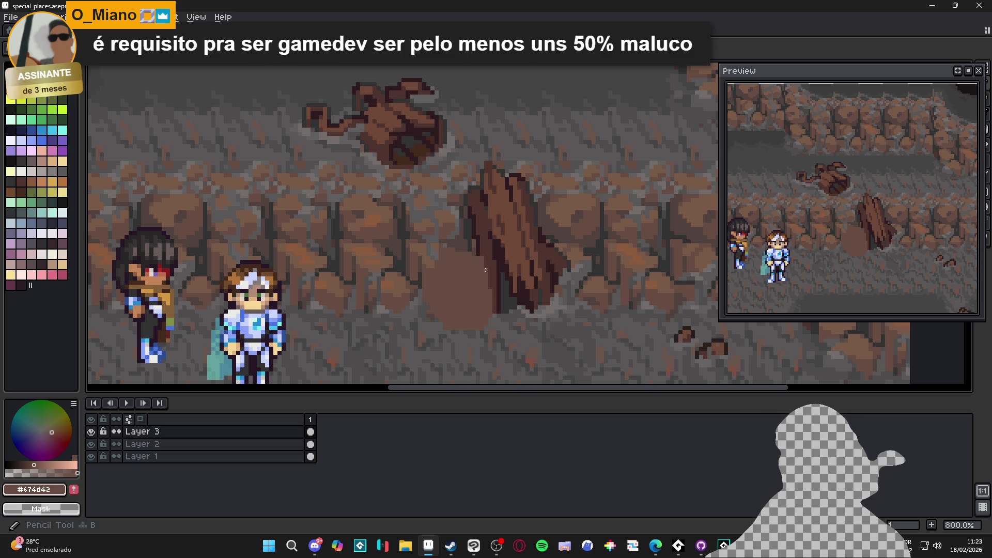
Sample dark #2d1b1c and outline the rock's left side with the Pencil
scroll(476, 253, "up", 2)
left_click(481, 245, "alt")
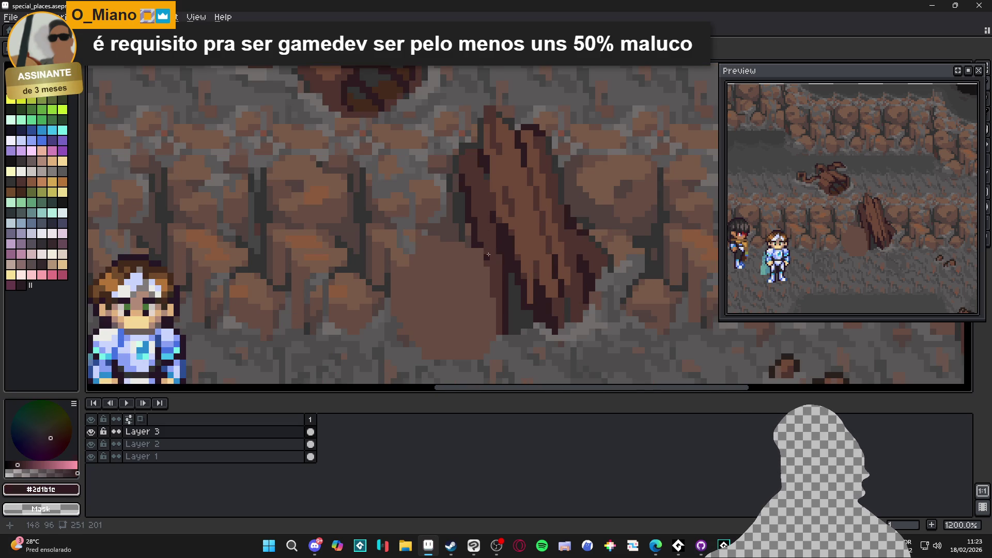
left_click_drag(490, 263, 499, 333)
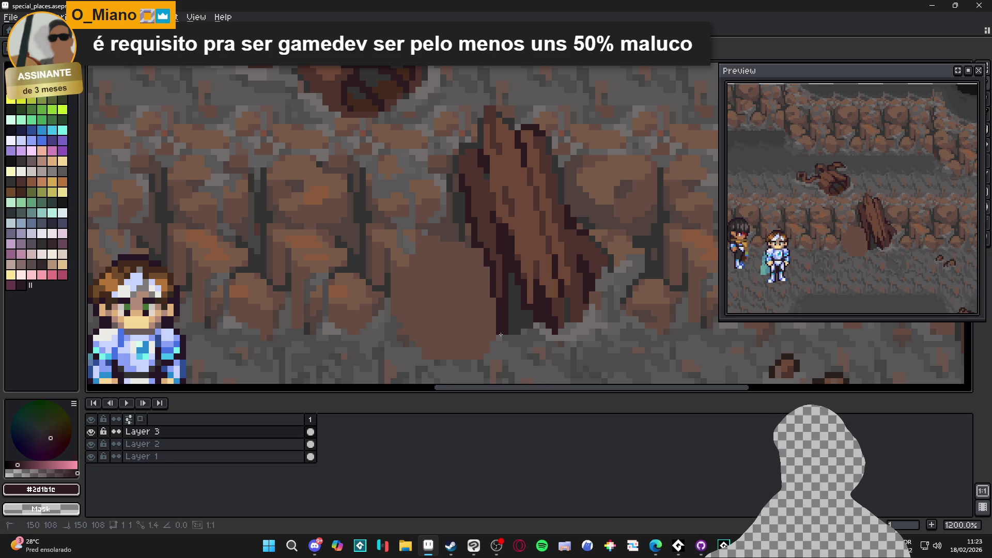
left_click_drag(471, 243, 449, 239)
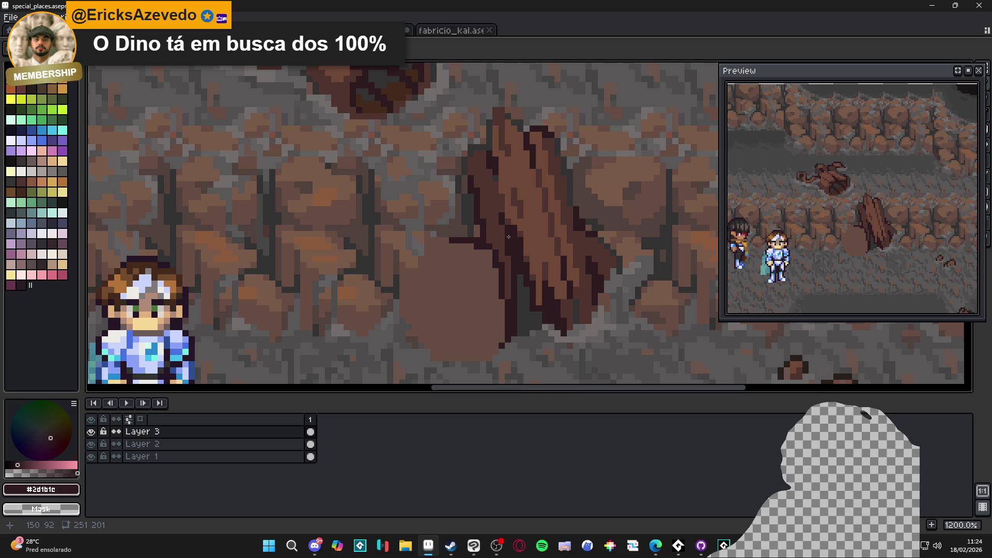
scroll(449, 241, "up", 1)
Outline the rock's top-left edge in dark, finishing with a pixel at the stroke's end
mouse_move(449, 240)
left_mouse_down()
mouse_move(418, 241)
mouse_move(402, 298)
mouse_move(382, 297)
left_mouse_up()
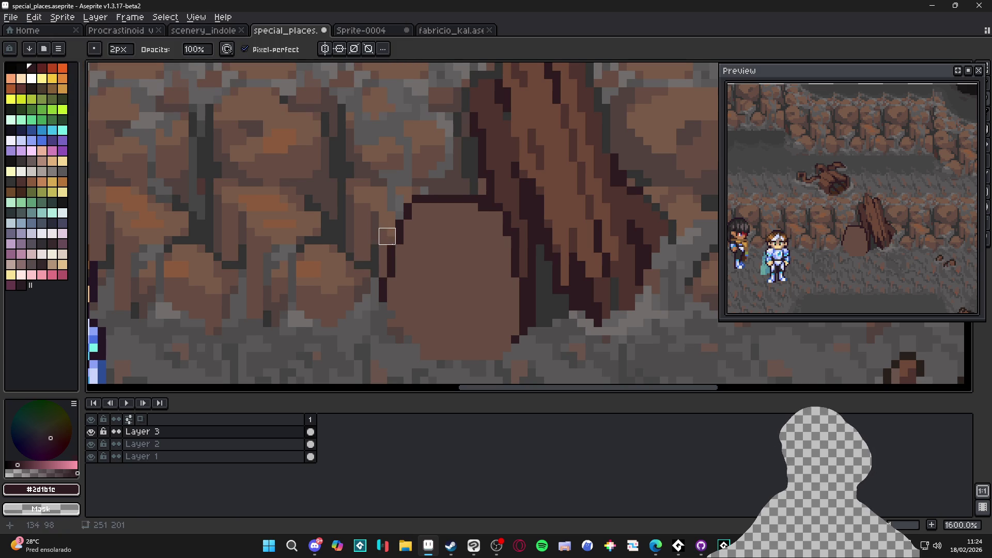
left_click(391, 310)
scroll(393, 321, "down", 3)
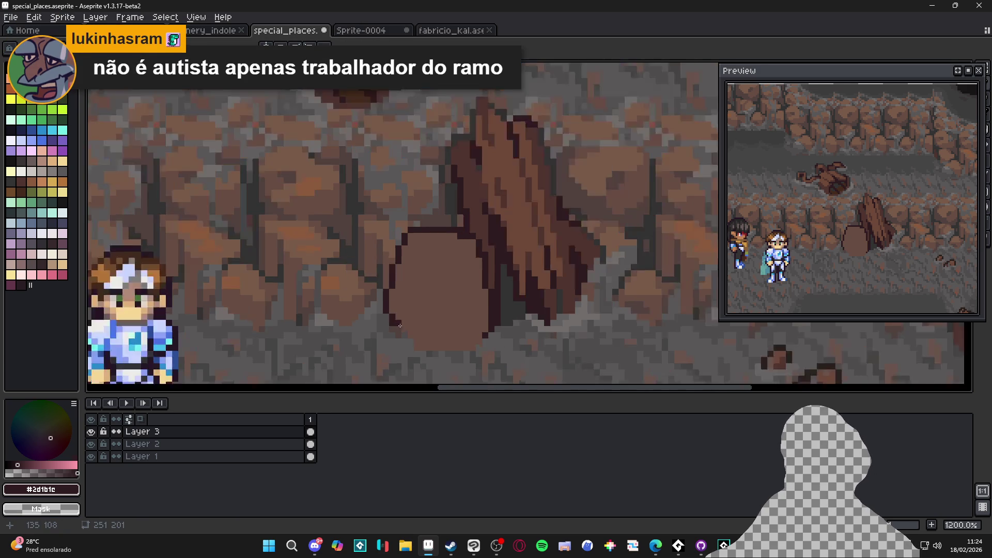
scroll(461, 319, "down", 1)
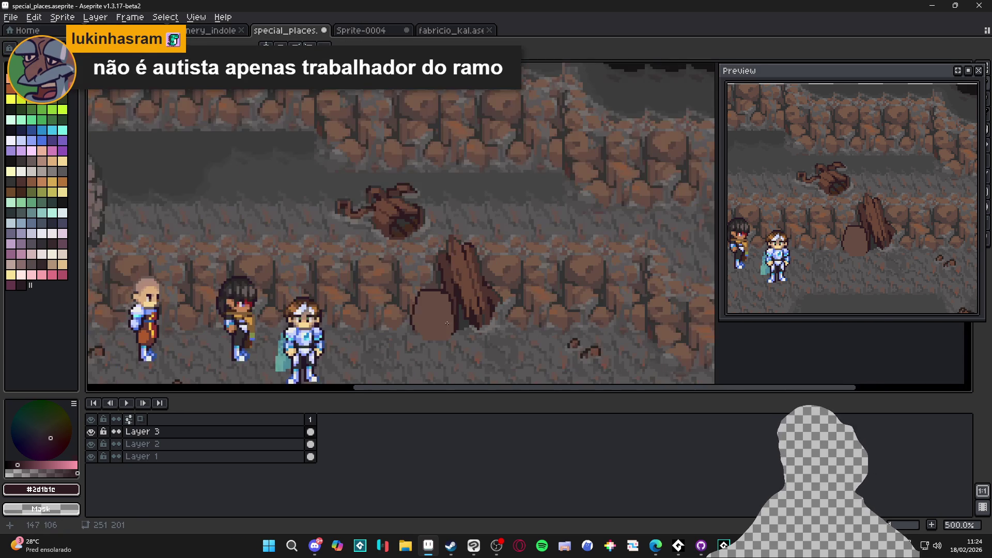
scroll(432, 281, "up", 1)
scroll(432, 282, "up", 1)
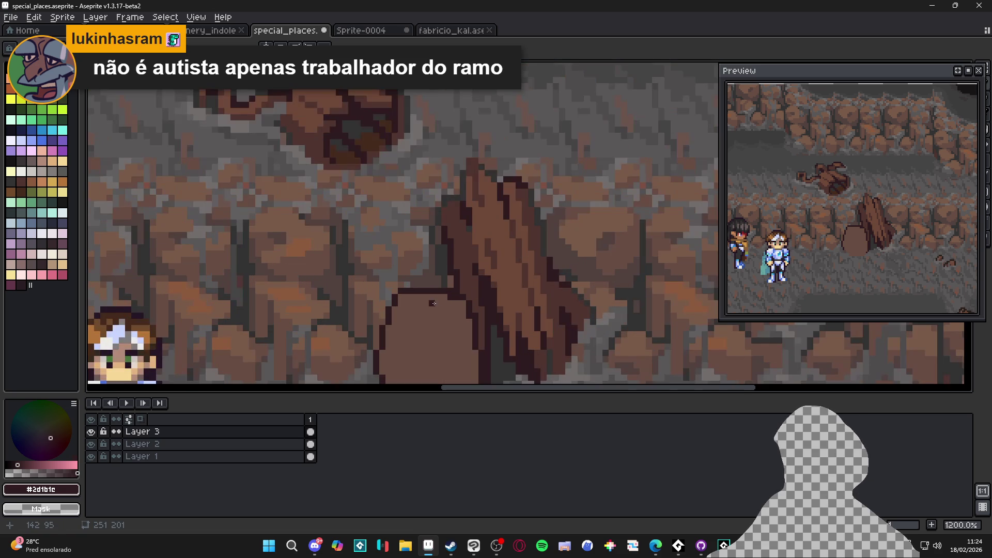
Paint over stray dark and grey pixels left of the plank in the rock's brown
left_click(450, 281, "alt")
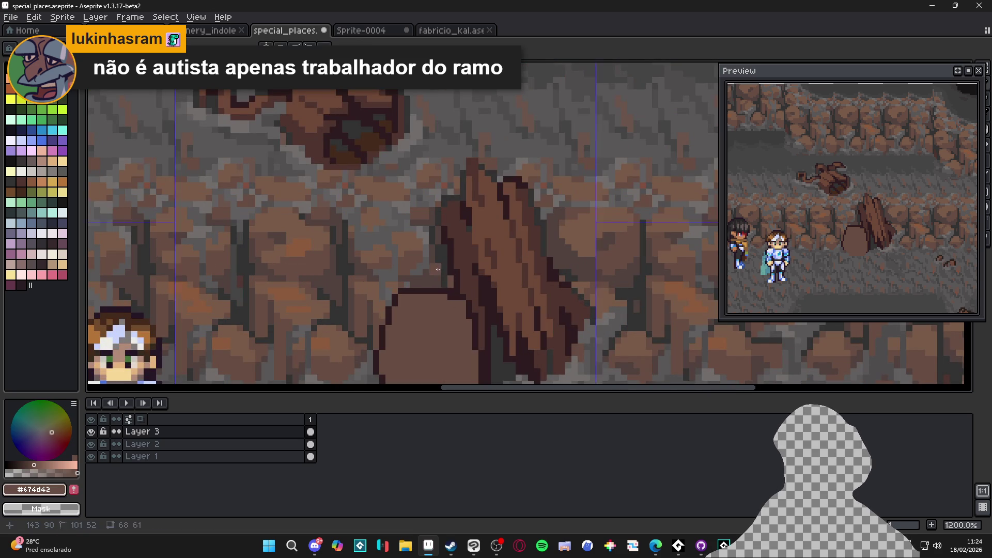
left_click(450, 265, "shift")
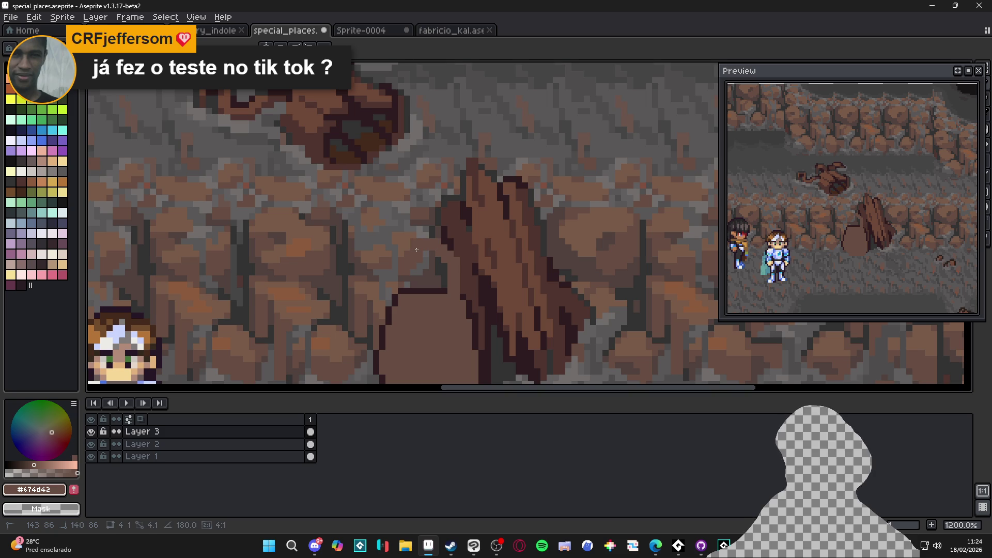
left_click(417, 282)
left_click(445, 294)
mouse_move(444, 290)
left_mouse_down()
mouse_move(437, 258)
mouse_move(431, 284)
left_mouse_up()
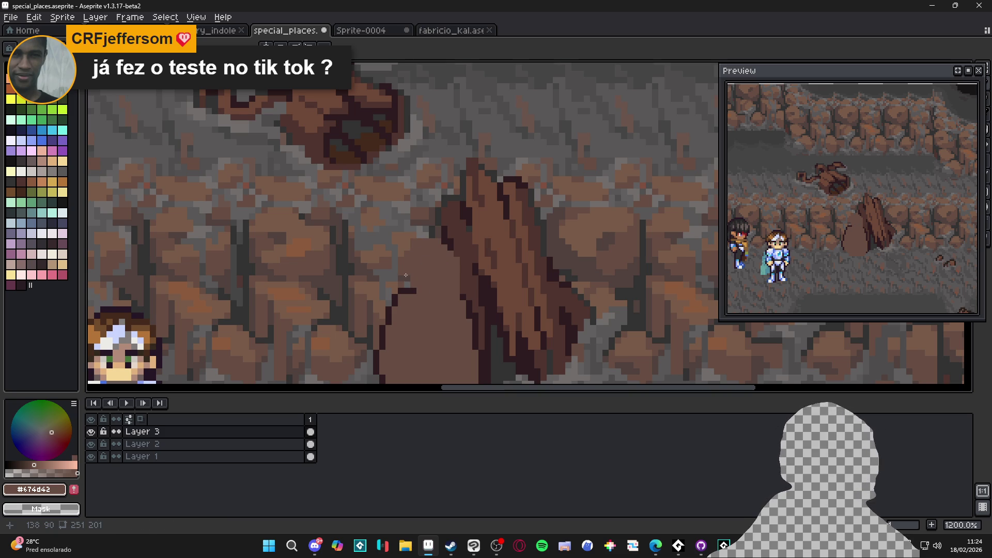
Redraw the dark outline along the shape's upper edge, then sample the mid brown back
left_click(461, 290, "alt")
mouse_move(458, 254)
left_mouse_down()
mouse_move(440, 236)
mouse_move(407, 234)
mouse_move(394, 284)
left_mouse_up()
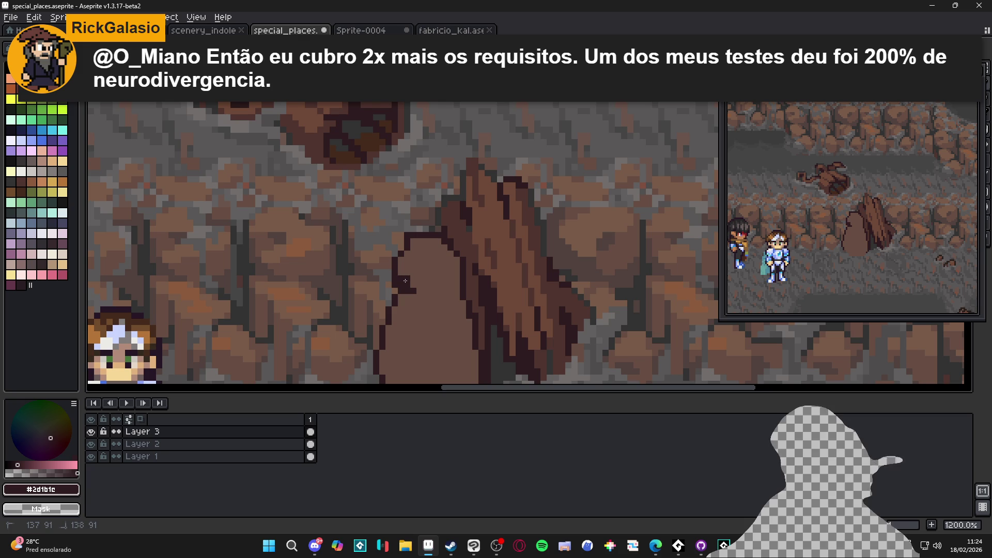
left_click(407, 279, "alt")
scroll(407, 279, "down", 6)
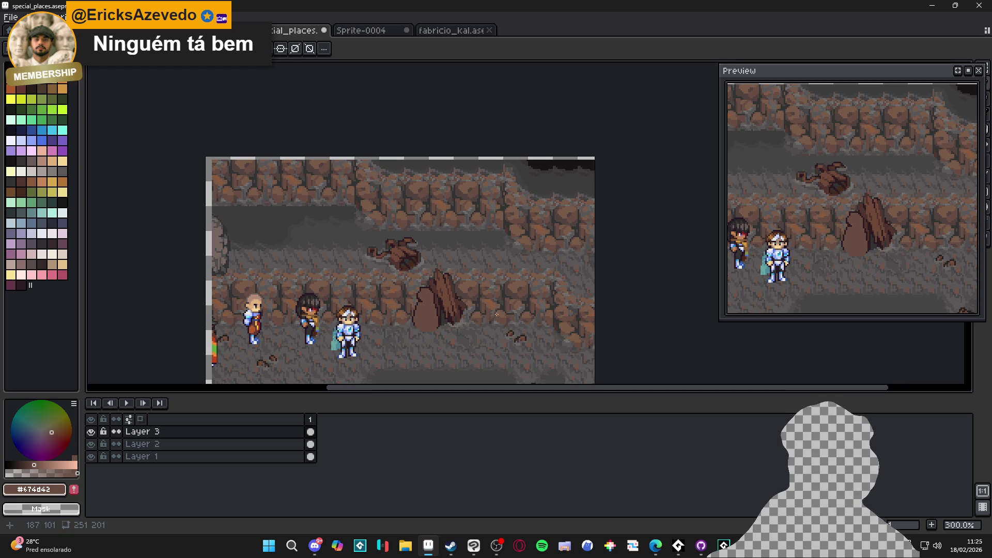
Undo the last two Pencil strokes and save special_places.aseprite
key("ctrl+z")
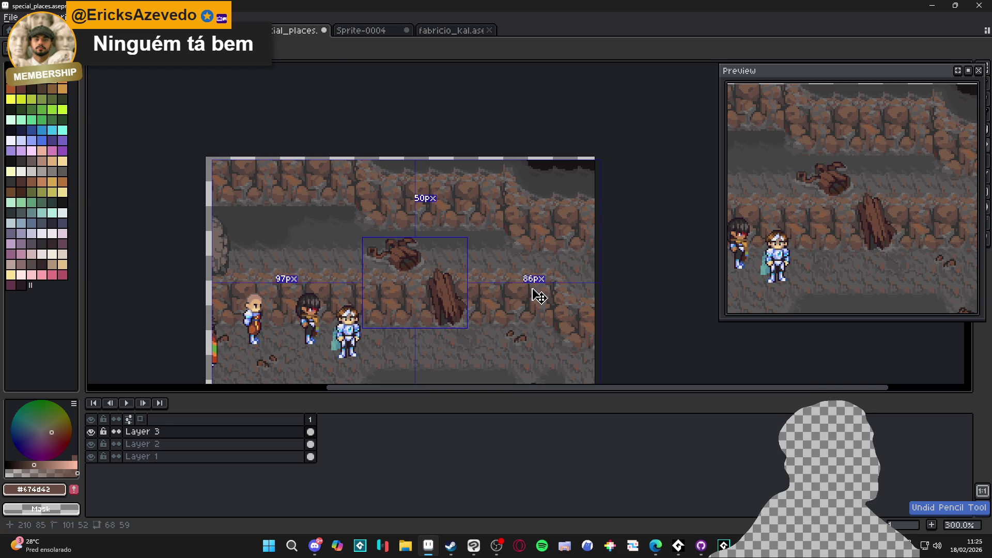
key("ctrl+z")
key("ctrl+s")
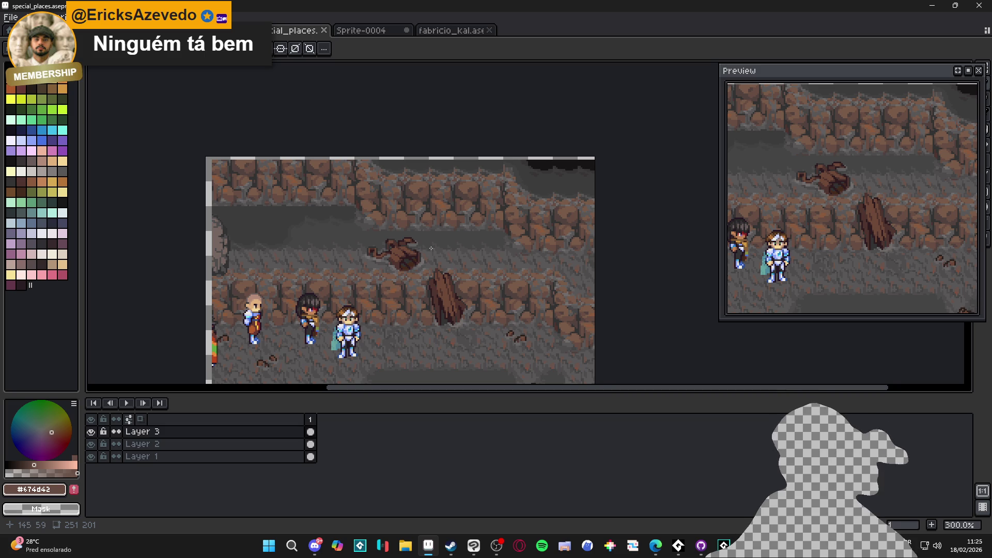
Switch to the Pencil, then the Move tool, saving the file three more times
key("b")
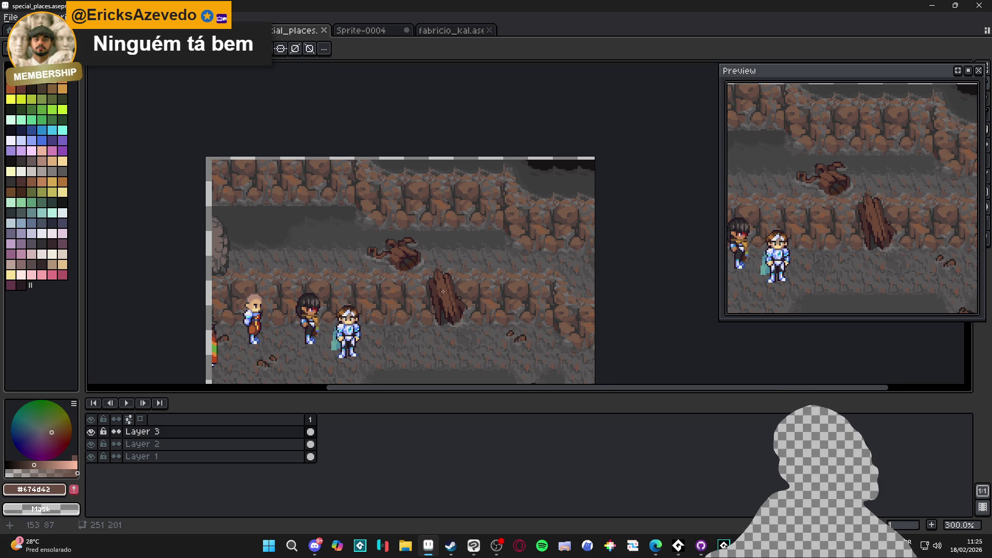
scroll(450, 312, "up", 1)
scroll(447, 302, "up", 3)
scroll(445, 295, "down", 2)
key("v")
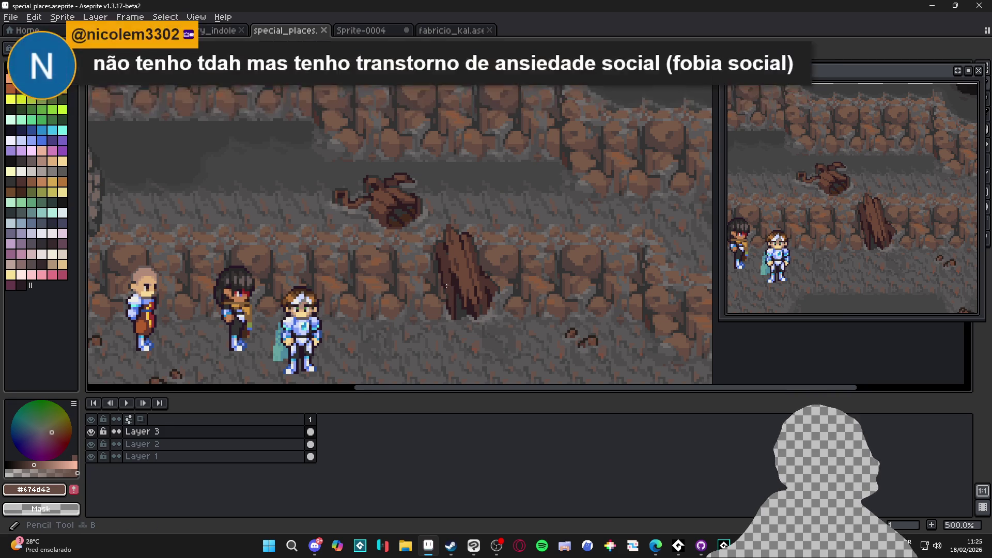
key("ctrl+s")
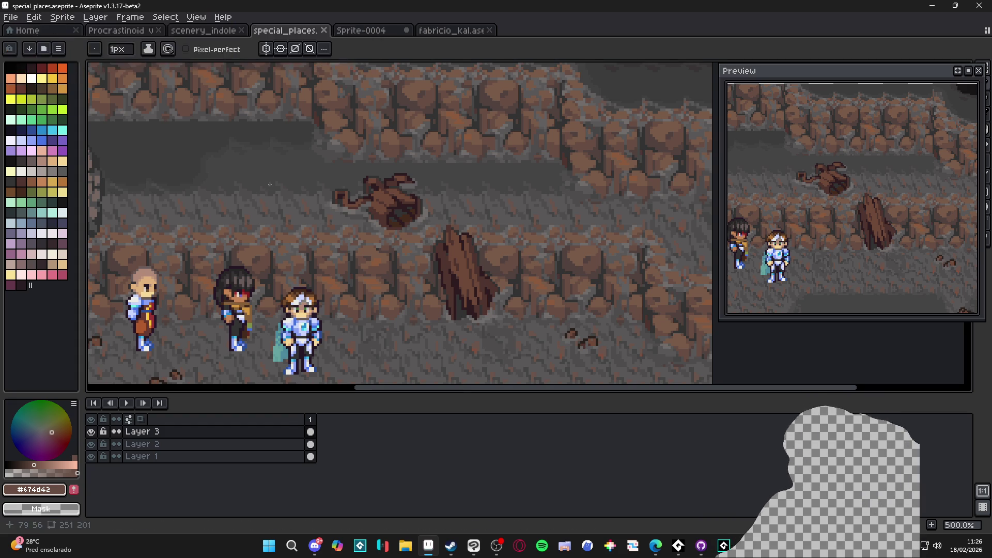
key("ctrl+s")
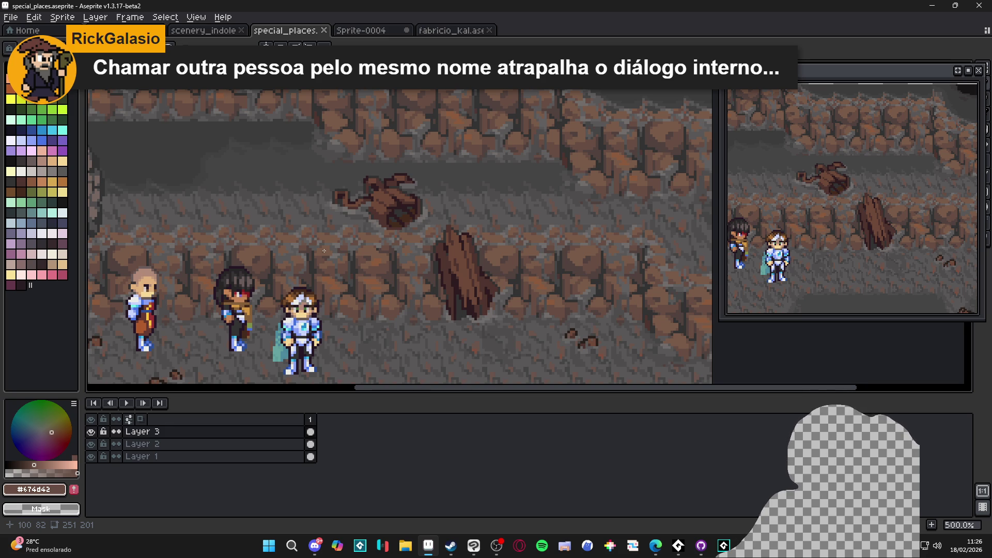
key("ctrl+s")
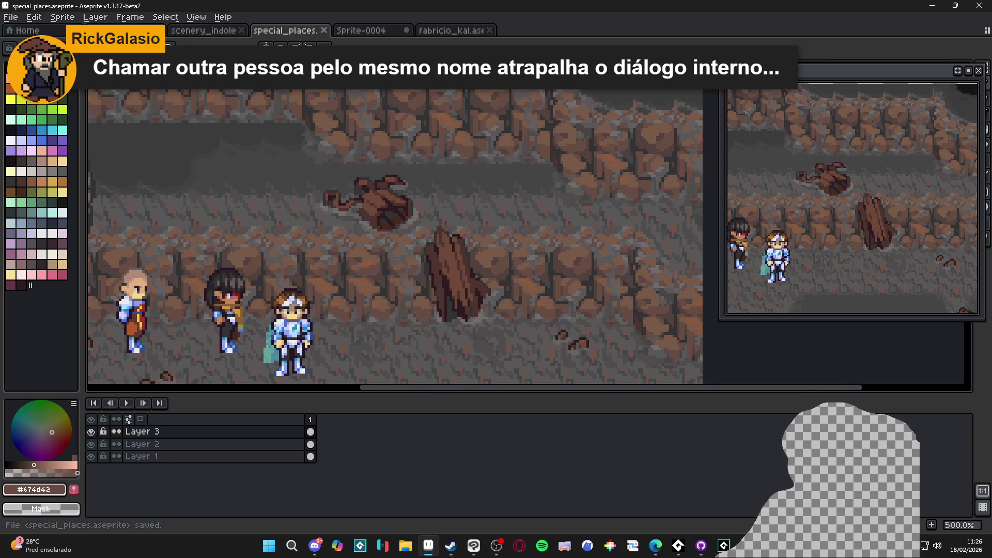
Paint a pale stroke beneath the standing plank and extend it upward
scroll(374, 232, "up", 4)
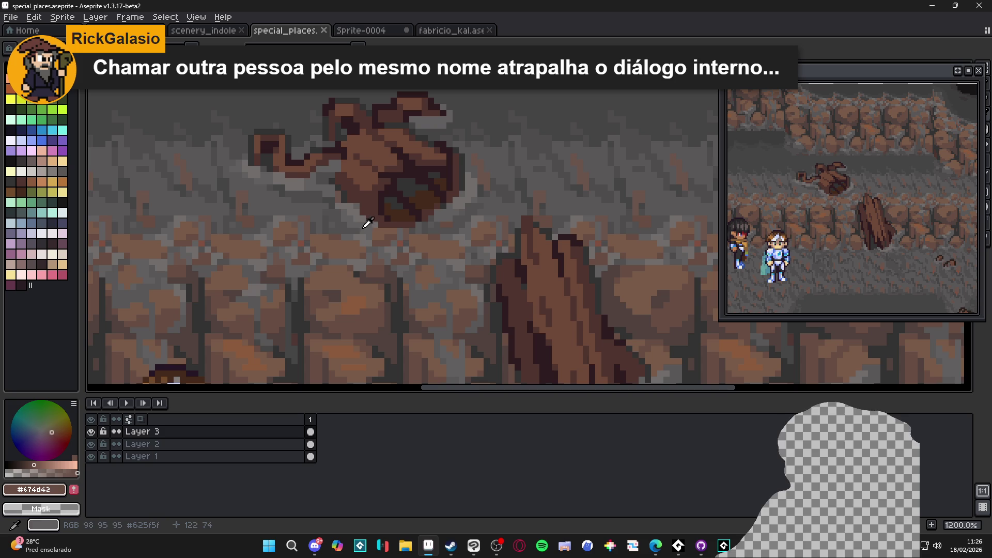
scroll(367, 222, "down", 3)
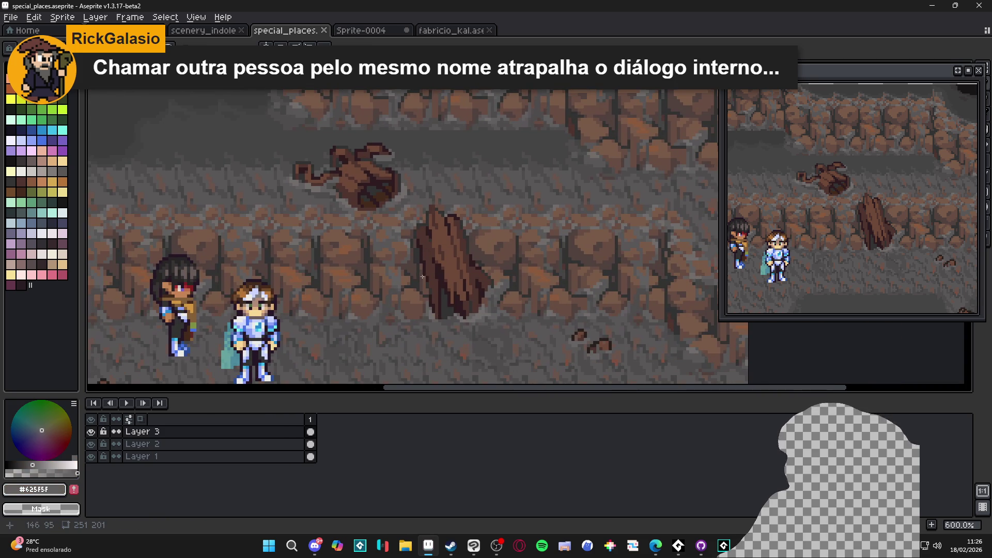
scroll(429, 275, "down", 4)
scroll(253, 229, "up", 4)
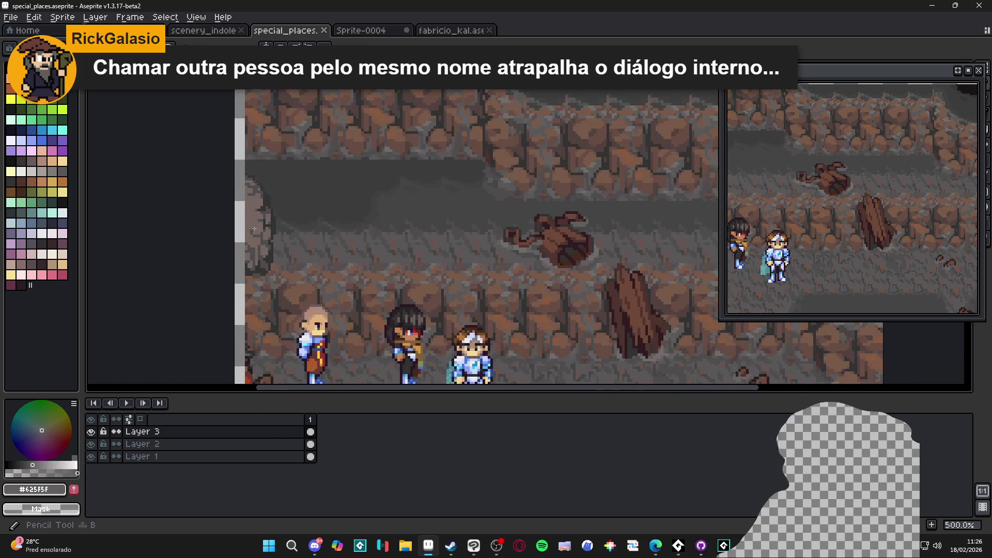
scroll(413, 279, "down", 2)
scroll(517, 314, "up", 2)
scroll(550, 269, "up", 2)
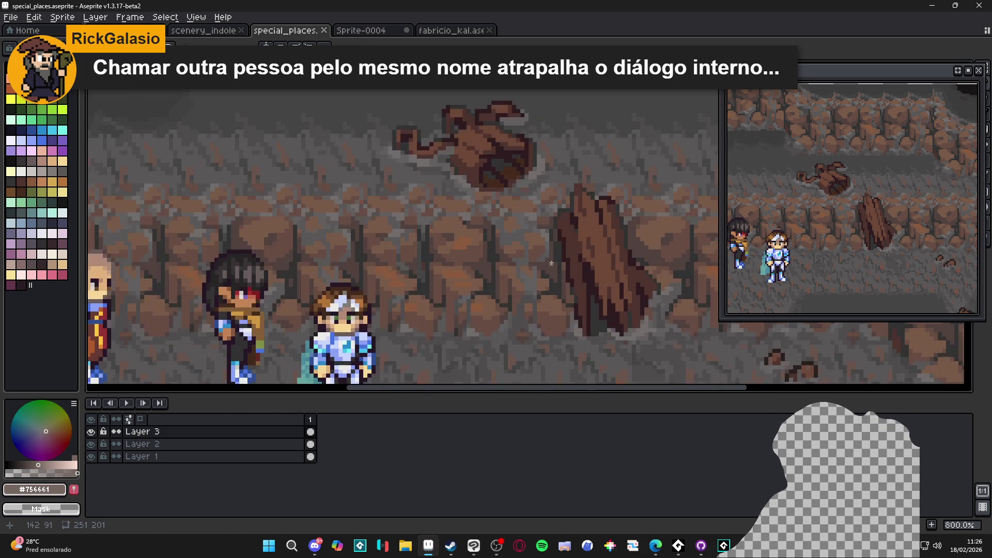
mouse_move(563, 268)
left_mouse_down()
mouse_move(562, 306)
mouse_move(576, 326)
mouse_move(567, 322)
left_mouse_up()
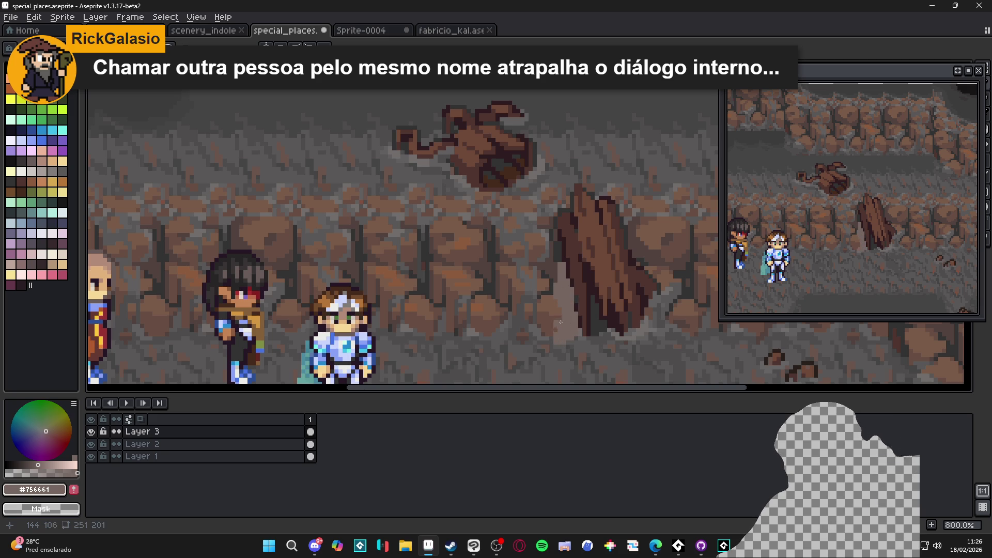
key("ctrl")
left_click_drag(553, 229, 553, 221)
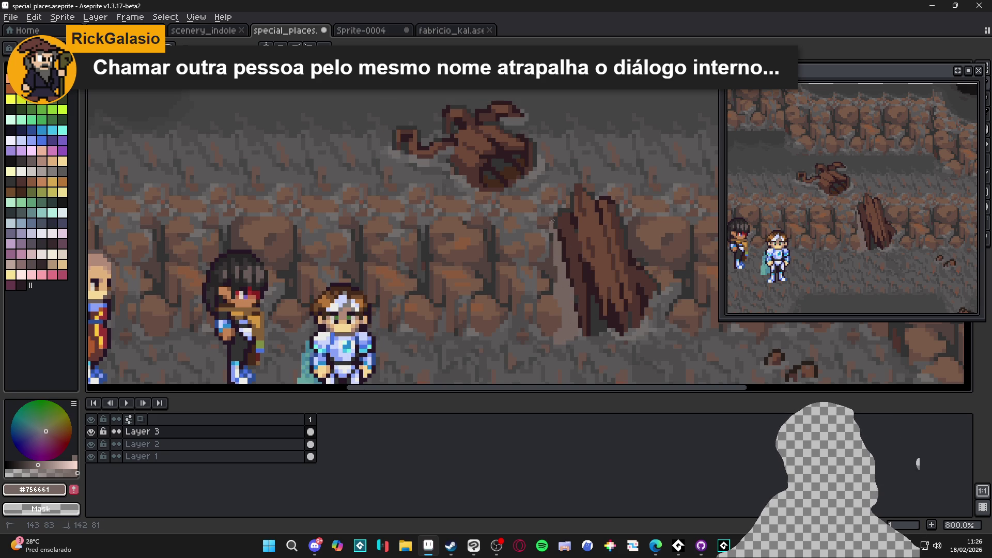
Lighten a floor pixel under the plank in the pale colour
scroll(545, 229, "down", 3)
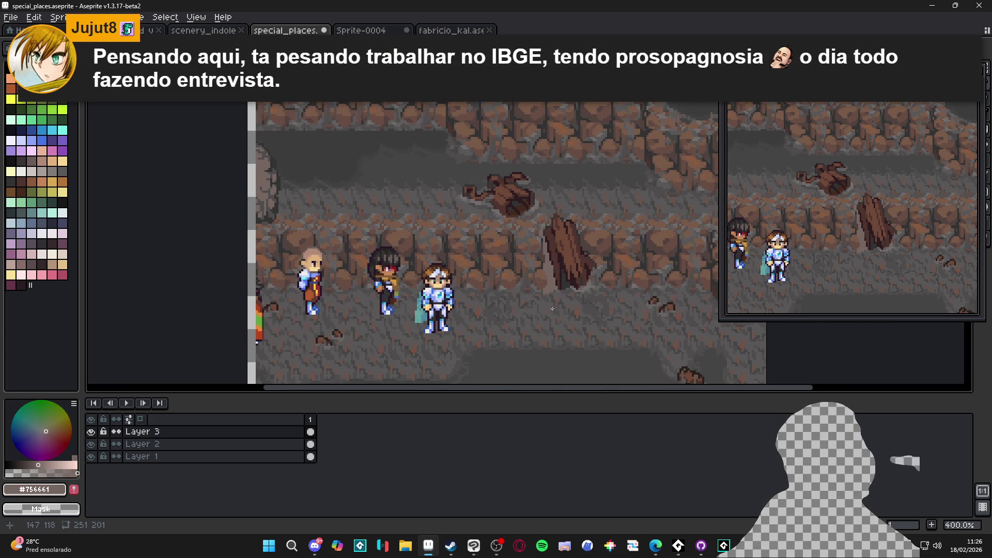
scroll(544, 210, "up", 5)
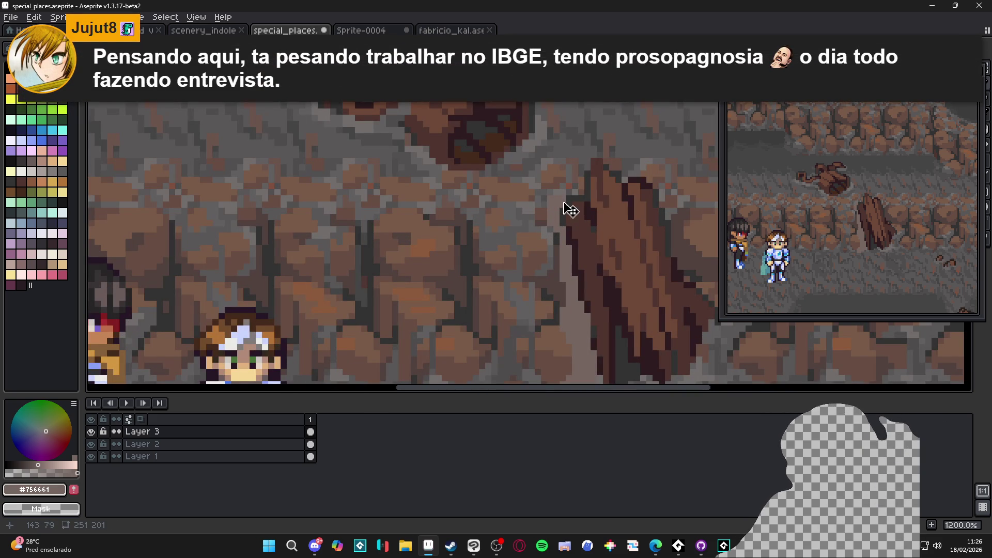
scroll(548, 198, "down", 5)
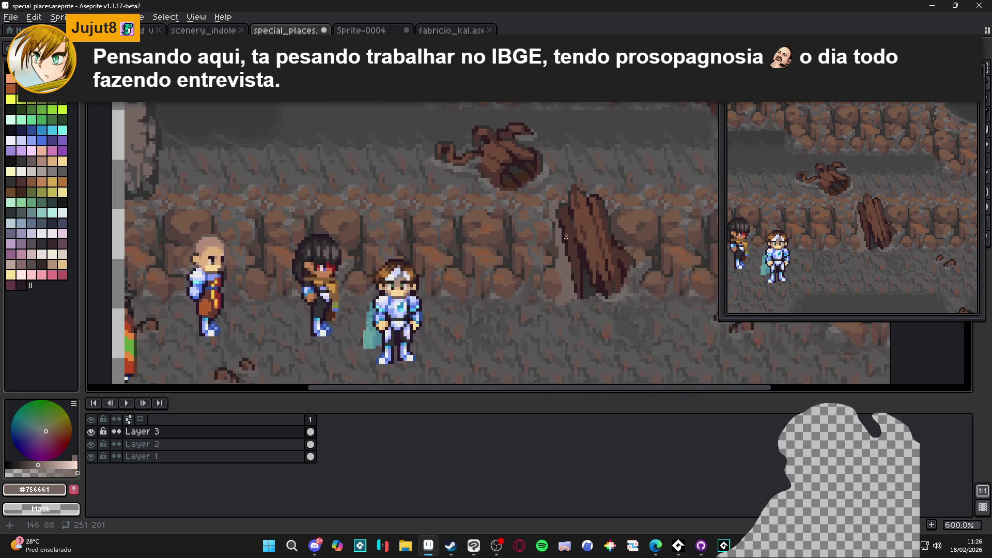
scroll(560, 284, "up", 5)
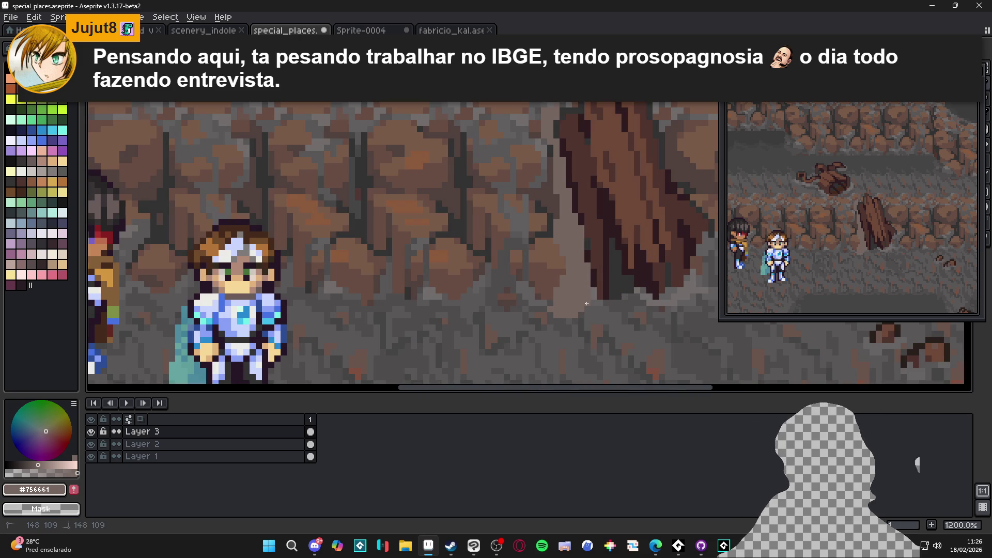
scroll(586, 303, "down", 3)
scroll(608, 290, "up", 1)
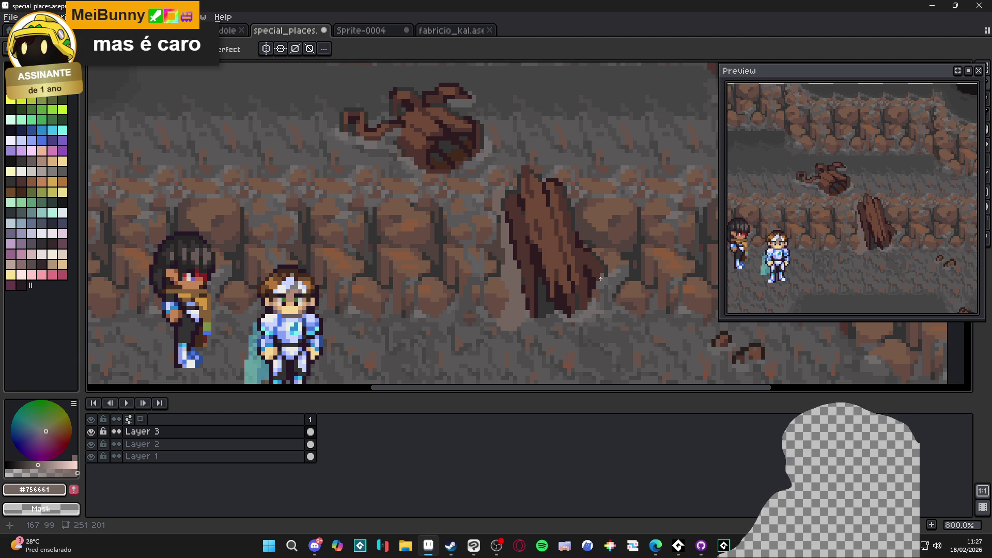
scroll(505, 255, "up", 3)
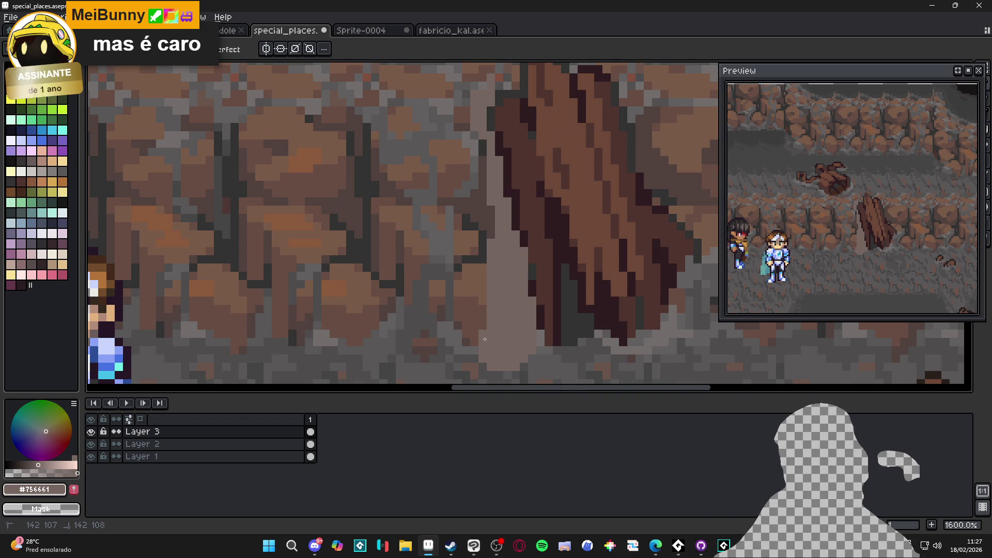
left_click(478, 355)
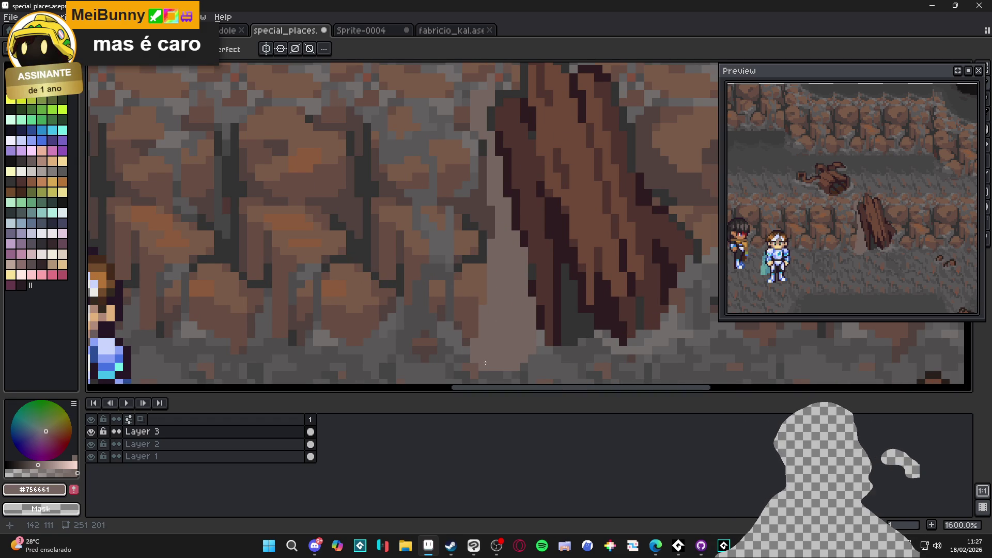
Fill pale pixels and columns along the plank's left base to form a light wedge
scroll(494, 361, "down", 4)
scroll(499, 295, "up", 6)
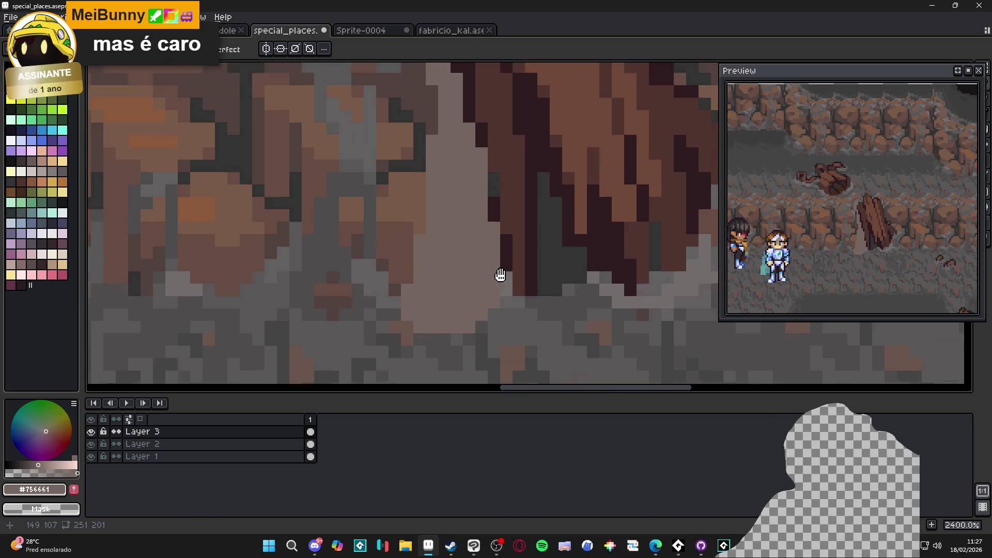
left_click_drag(507, 287, 507, 311)
left_click(519, 310)
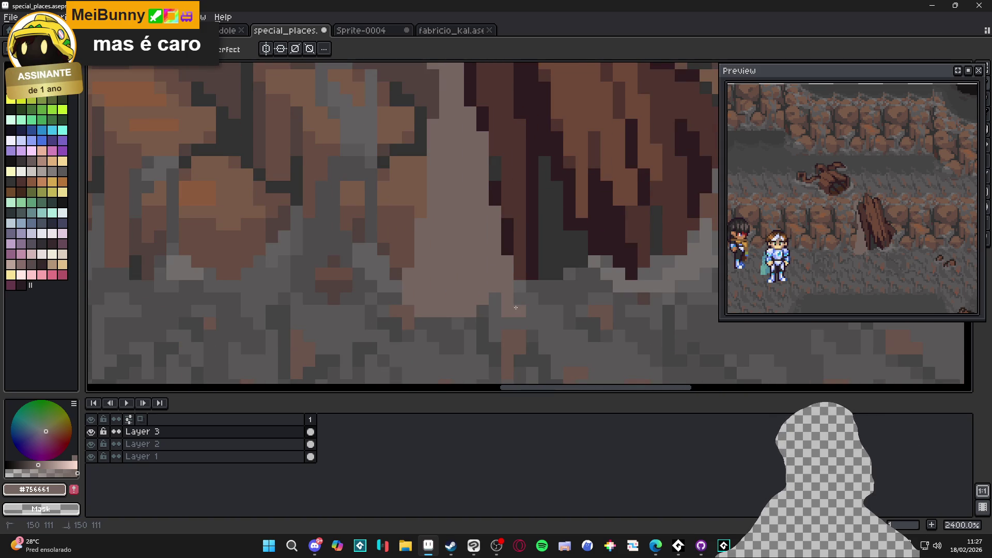
left_click(507, 249)
left_click(519, 273)
left_click_drag(507, 236, 495, 186)
scroll(480, 290, "down", 3)
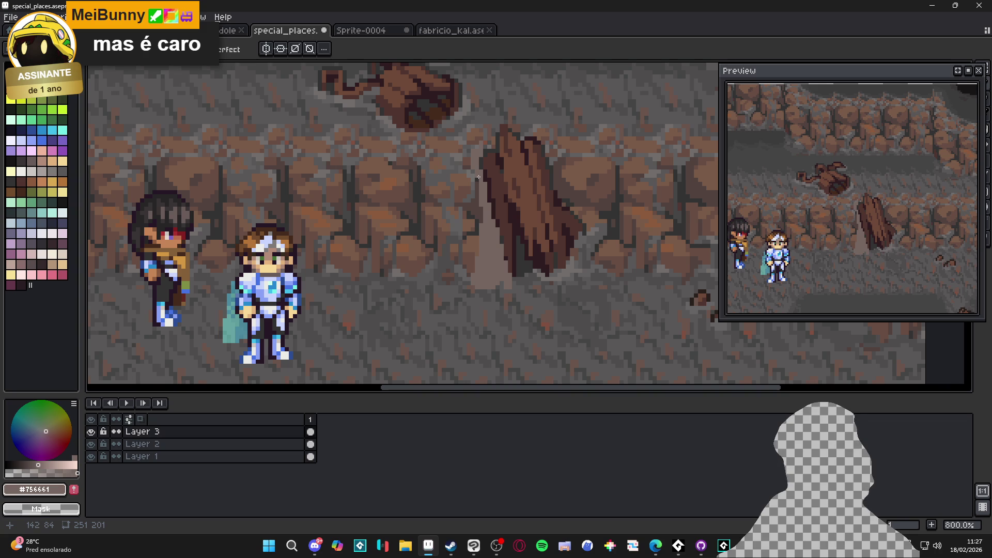
left_click_drag(477, 177, 478, 227)
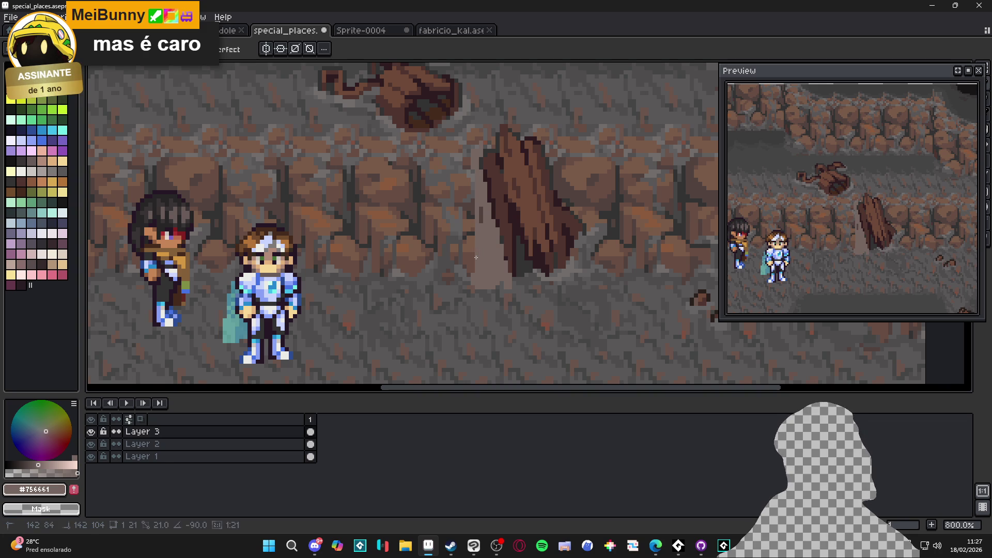
Undo the pale line and fill the path left of the log with grey #595757
key("ctrl+z")
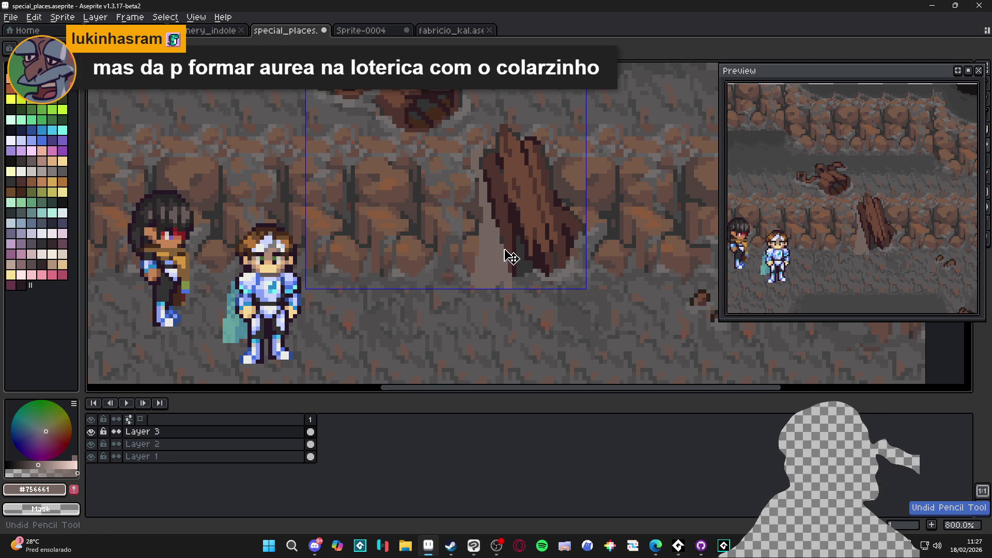
scroll(481, 204, "up", 2)
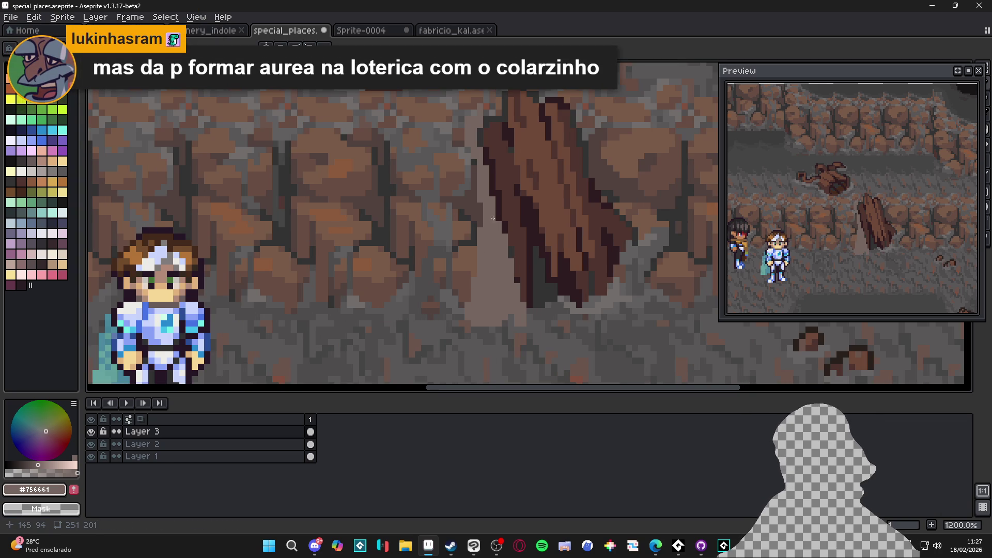
left_click_drag(486, 213, 471, 232)
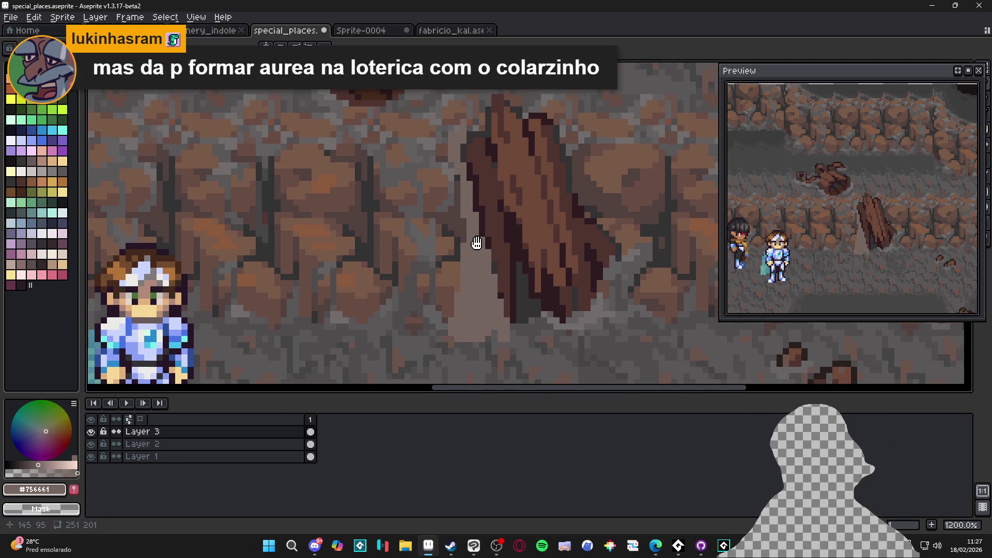
left_click(566, 128)
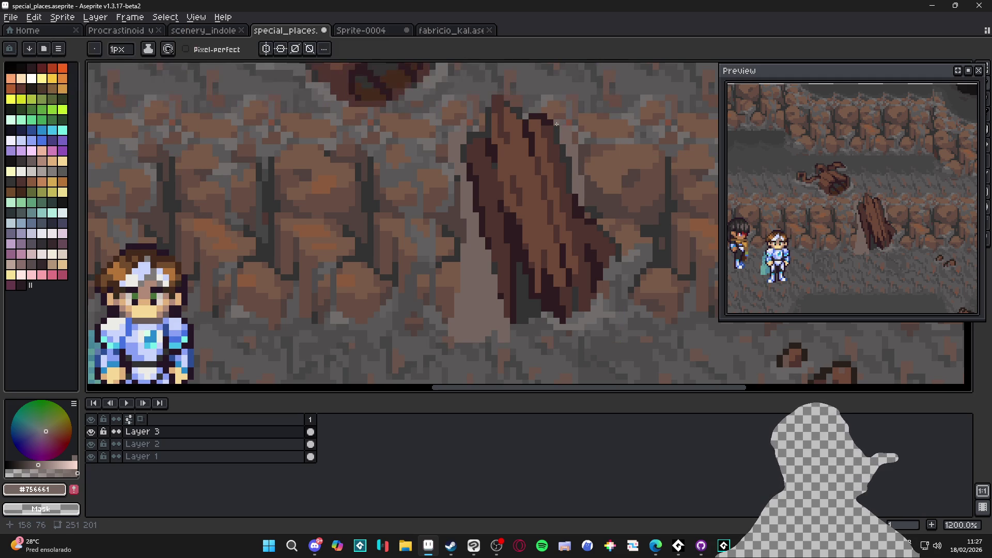
left_click_drag(560, 124, 559, 171)
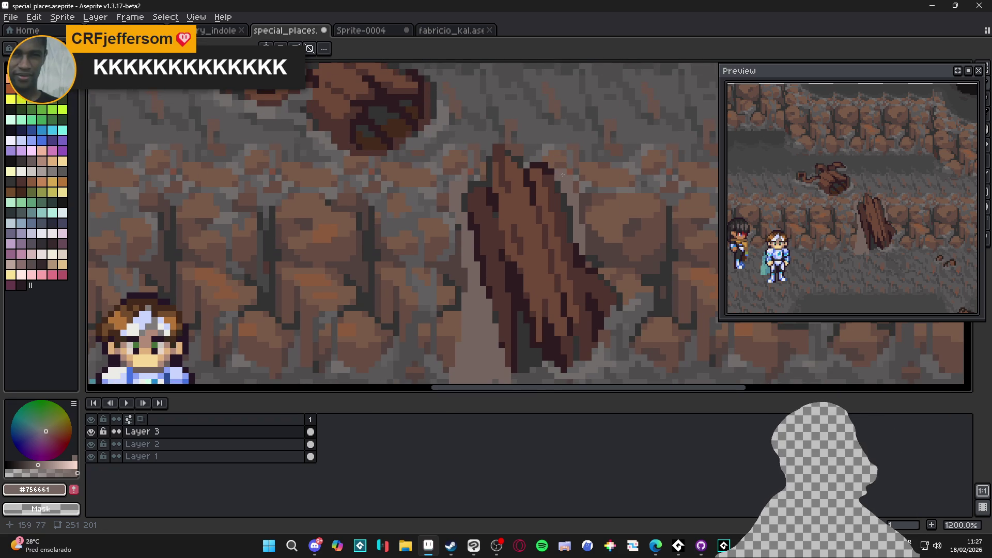
left_click_drag(560, 176, 581, 178)
left_click(509, 148, "alt")
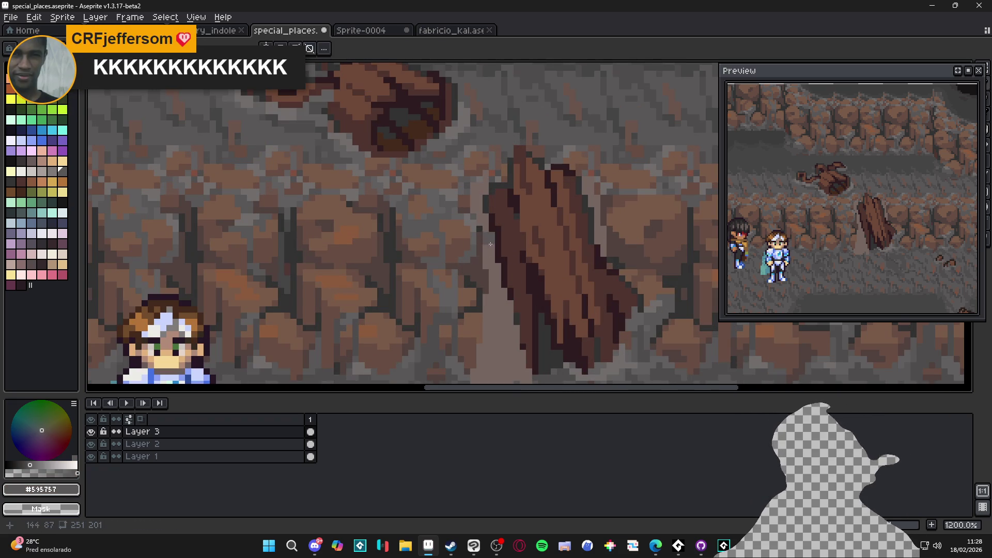
key("g")
left_click(492, 283)
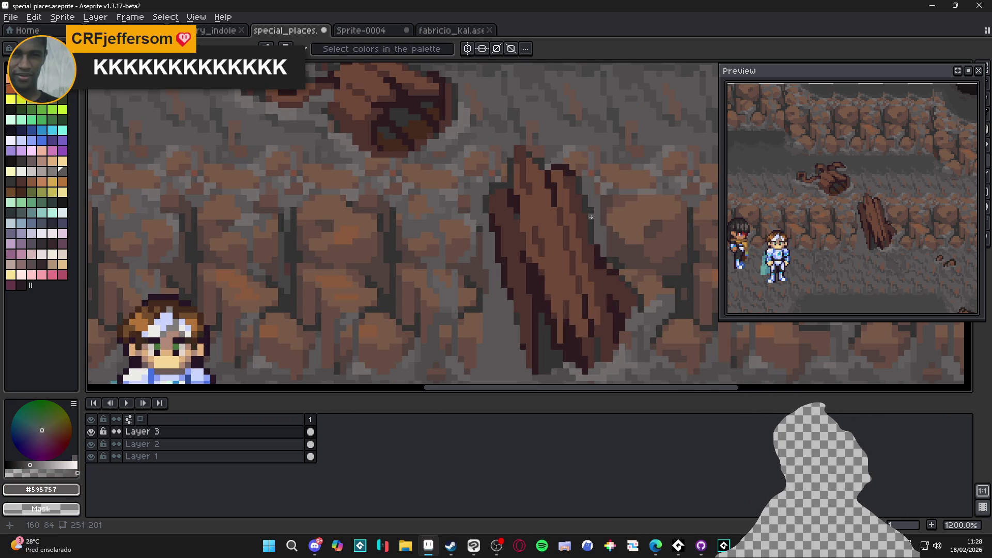
key("b")
Pick the lighter grey #716D6C and paint a streak beside the plank
left_click_drag(587, 174, 584, 176)
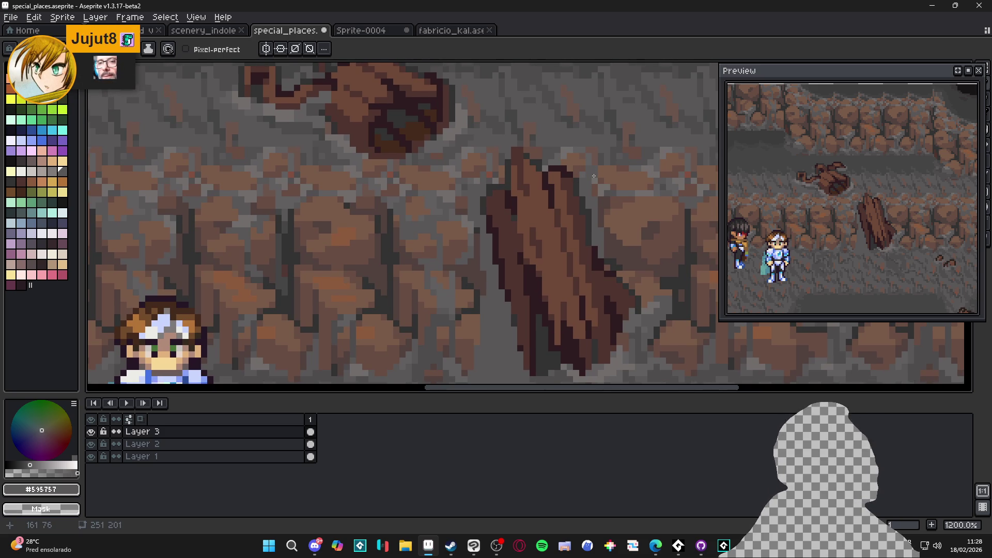
left_click_drag(531, 249, 521, 245)
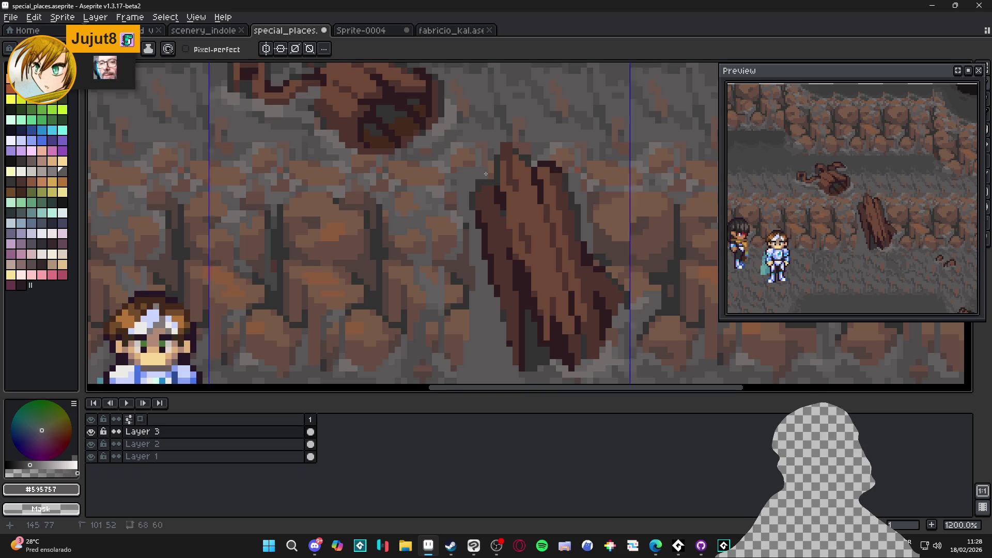
left_click(539, 154, "alt")
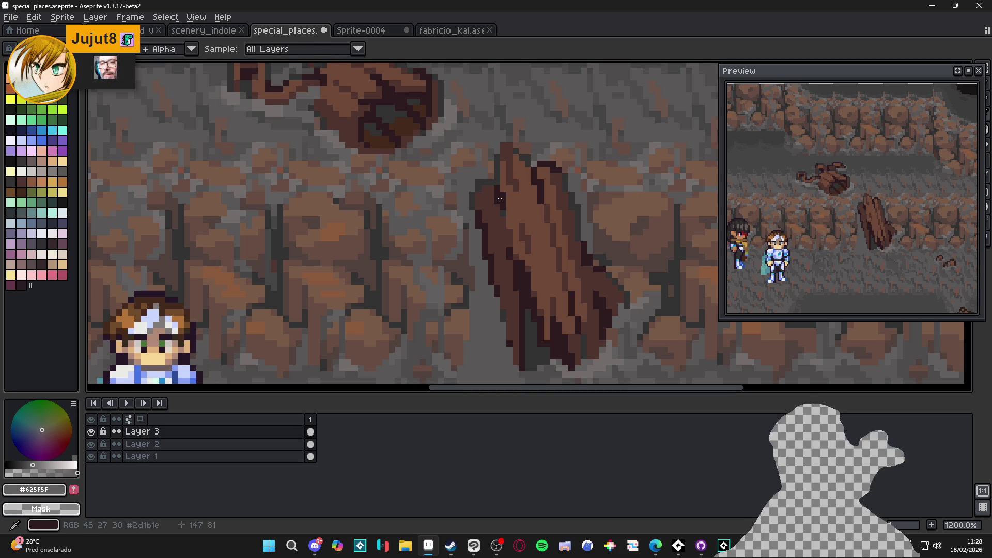
left_click(467, 266, "alt")
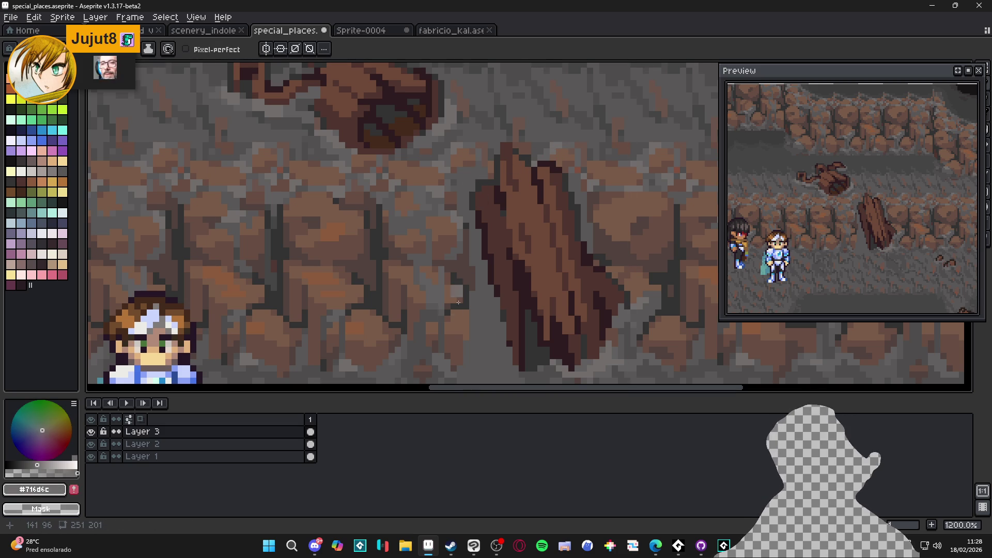
scroll(482, 263, "down", 2)
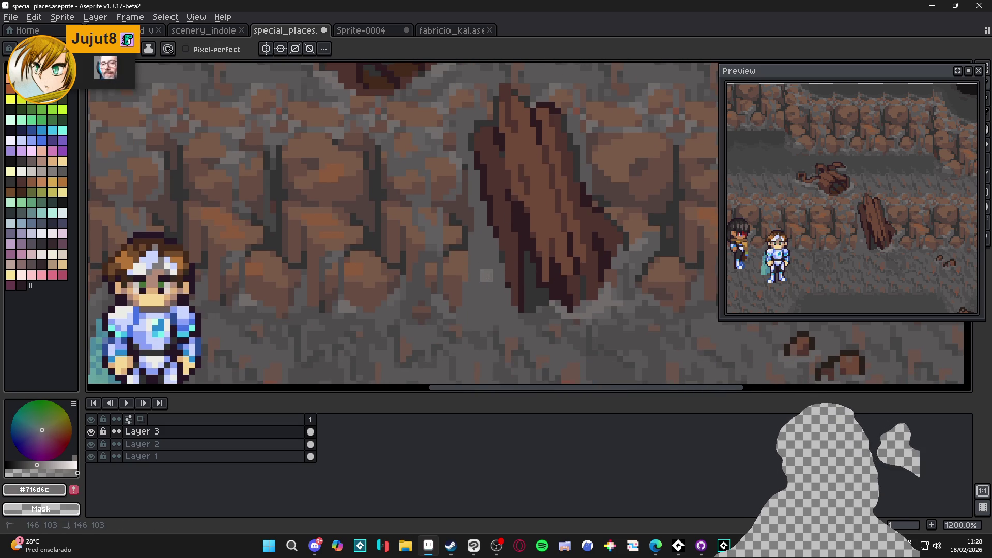
left_click_drag(487, 283, 487, 297)
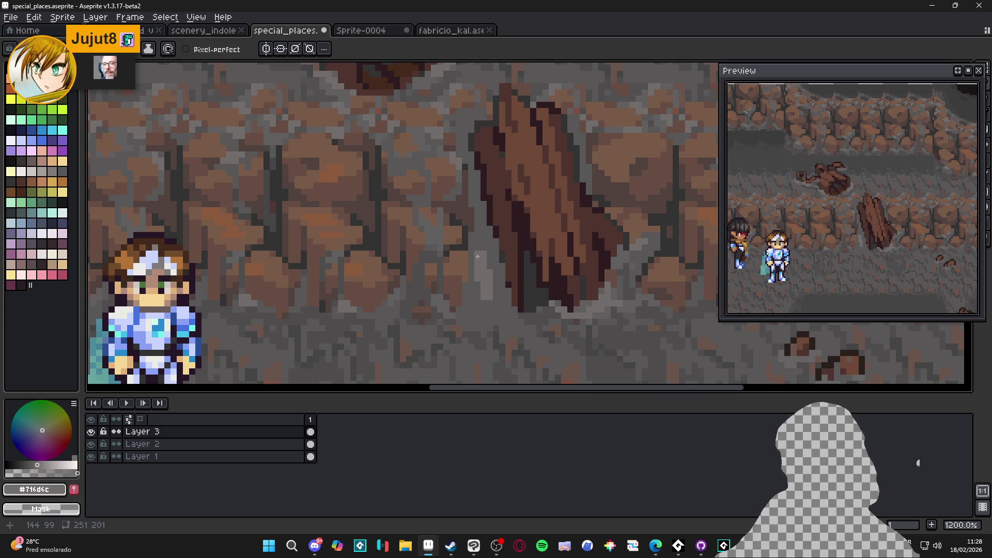
Extend the light grey streak downward and upward along the plank's left edge
left_click(478, 243)
scroll(480, 248, "down", 1)
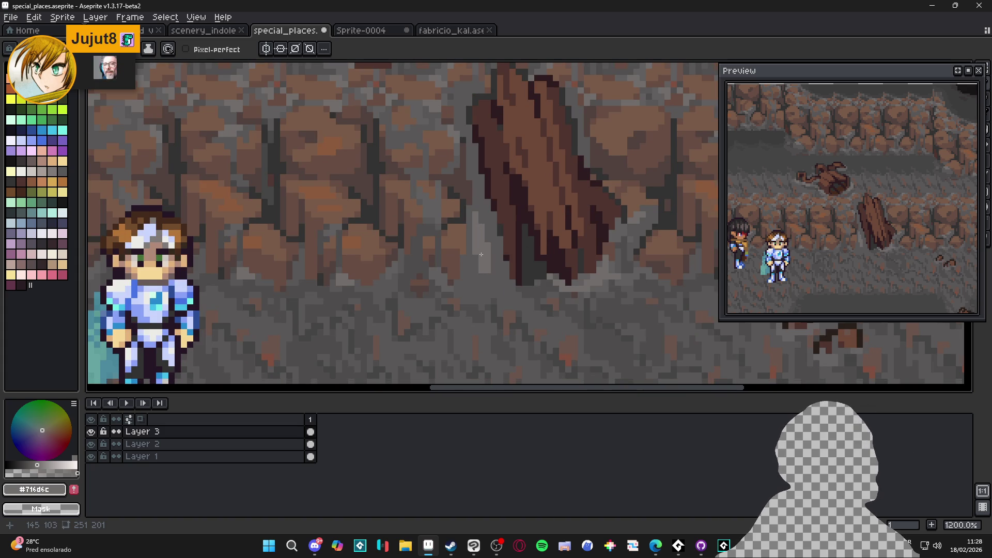
left_click(483, 277)
left_click_drag(482, 279, 483, 292)
left_click(487, 279)
left_click(476, 207)
left_click_drag(475, 207, 476, 189)
left_click(476, 185)
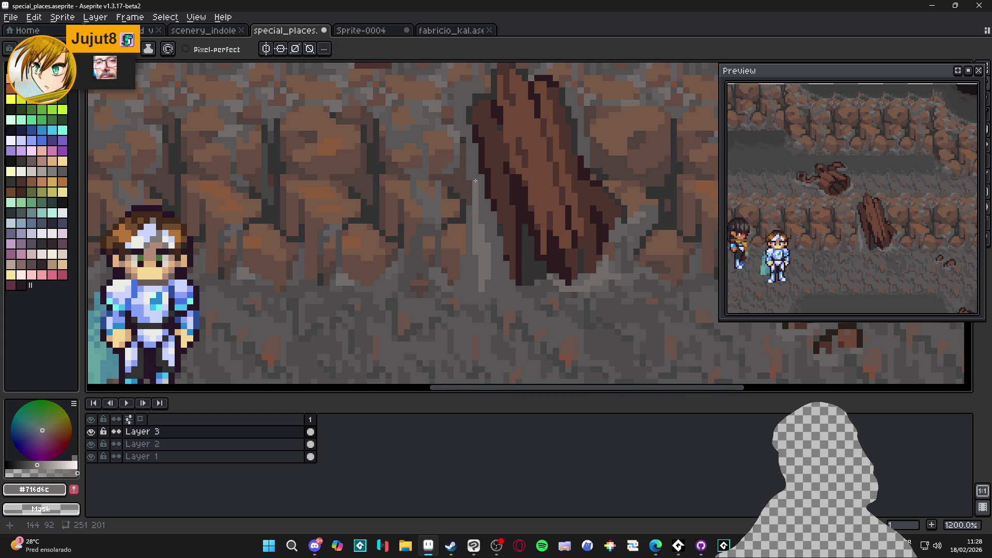
scroll(486, 215, "down", 2)
scroll(504, 244, "down", 1)
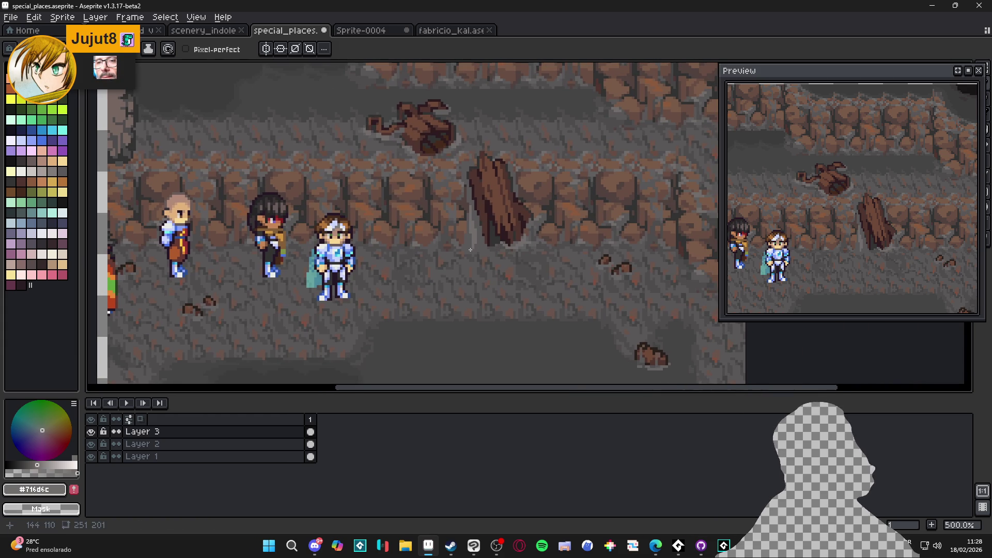
scroll(465, 249, "up", 5)
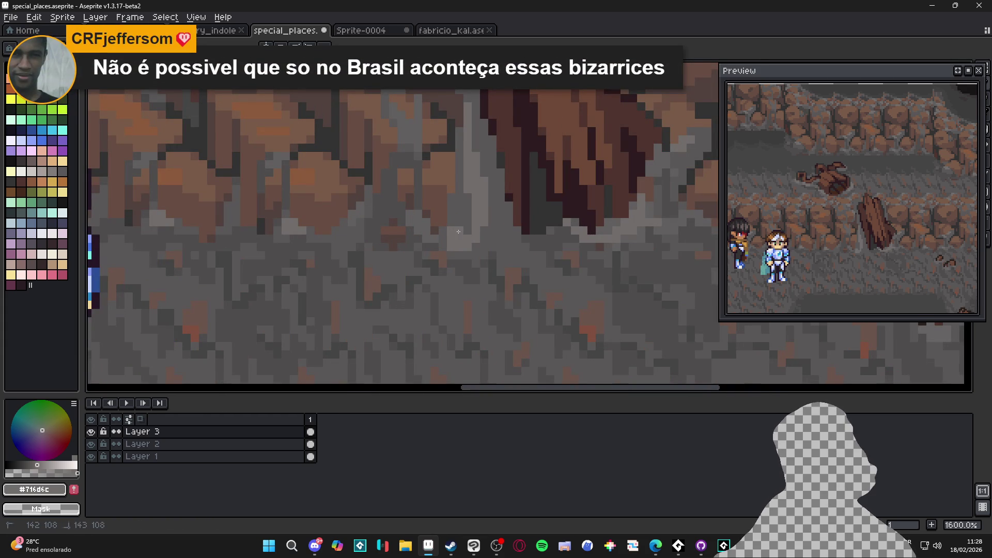
scroll(445, 247, "down", 3)
scroll(465, 242, "up", 3)
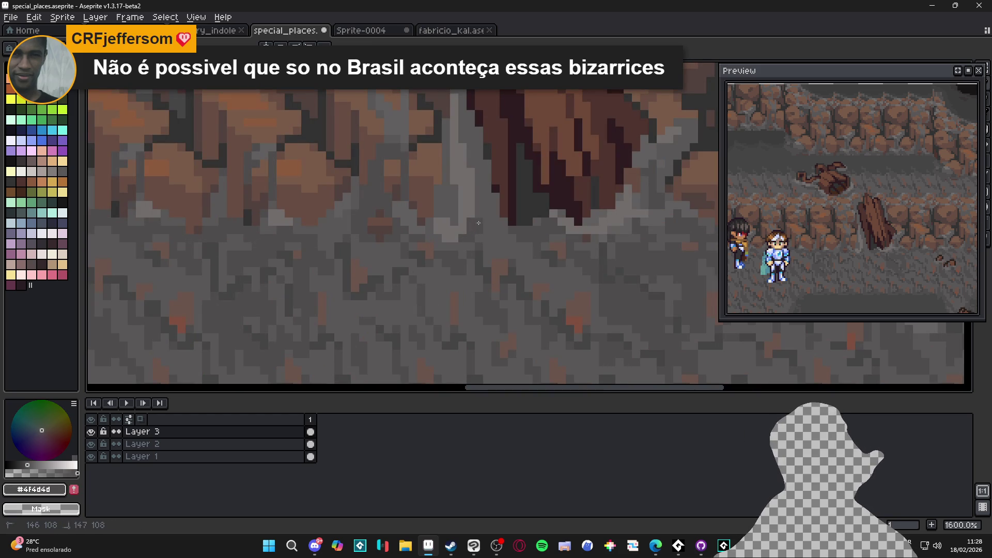
scroll(440, 238, "down", 5)
scroll(468, 230, "up", 4)
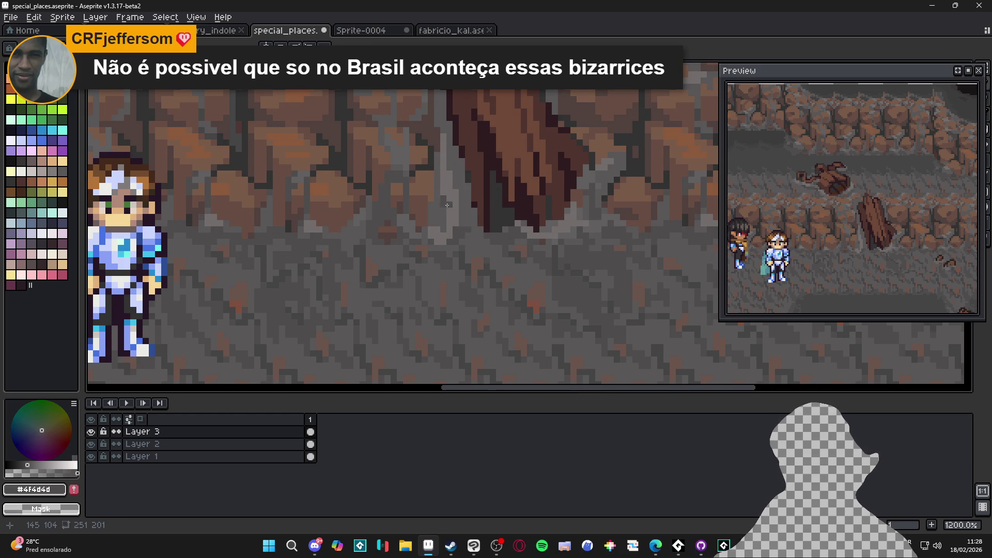
left_click_drag(444, 202, 440, 210)
scroll(473, 224, "down", 2)
scroll(486, 158, "up", 3)
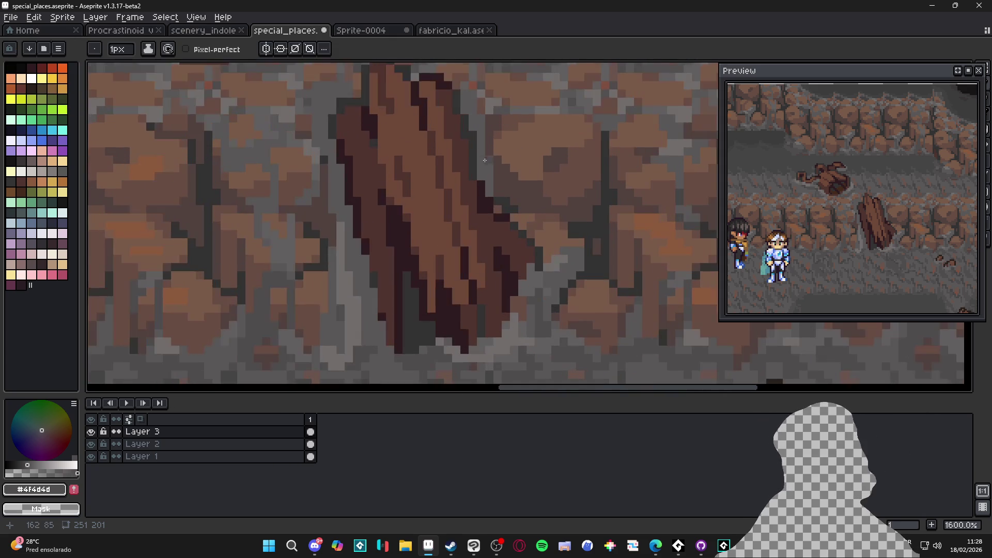
scroll(485, 158, "down", 1)
scroll(385, 249, "up", 1)
left_click(385, 249, "alt")
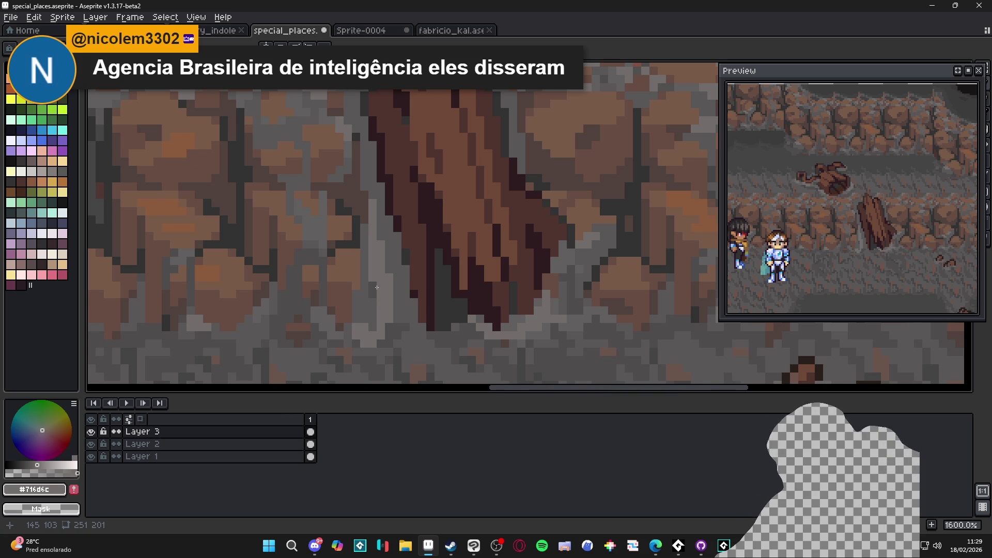
left_click(380, 284, "alt")
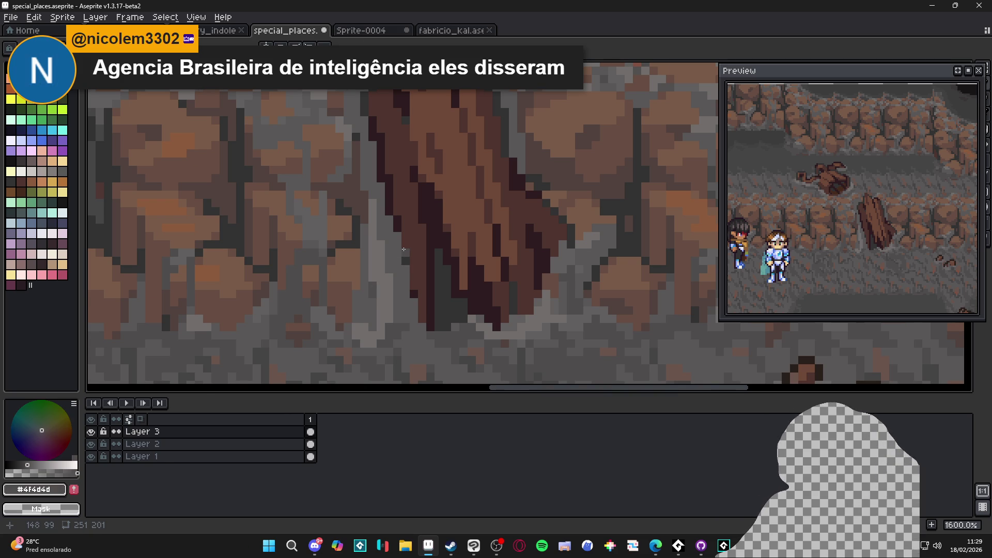
scroll(402, 251, "down", 1)
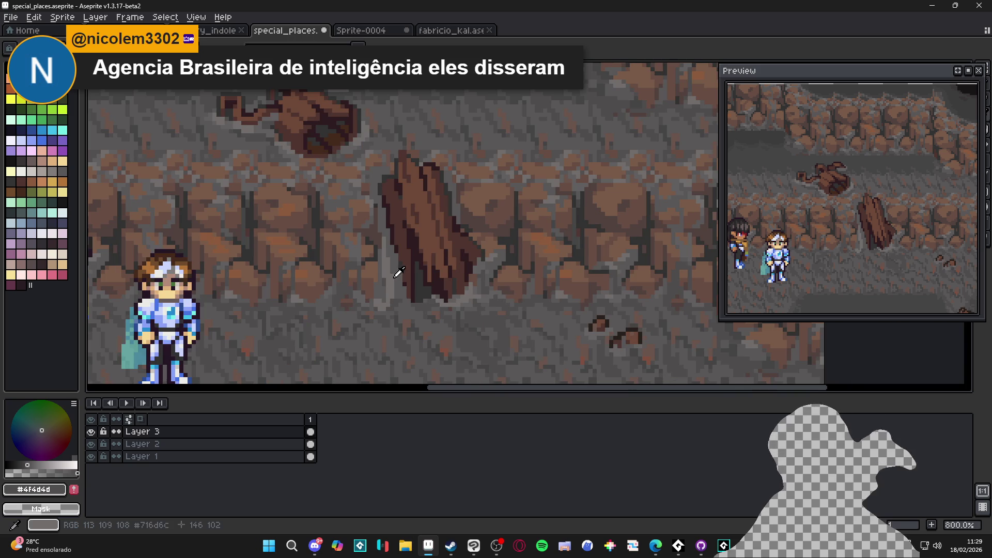
left_click(400, 251, "alt")
scroll(400, 251, "up", 1)
scroll(389, 254, "down", 3)
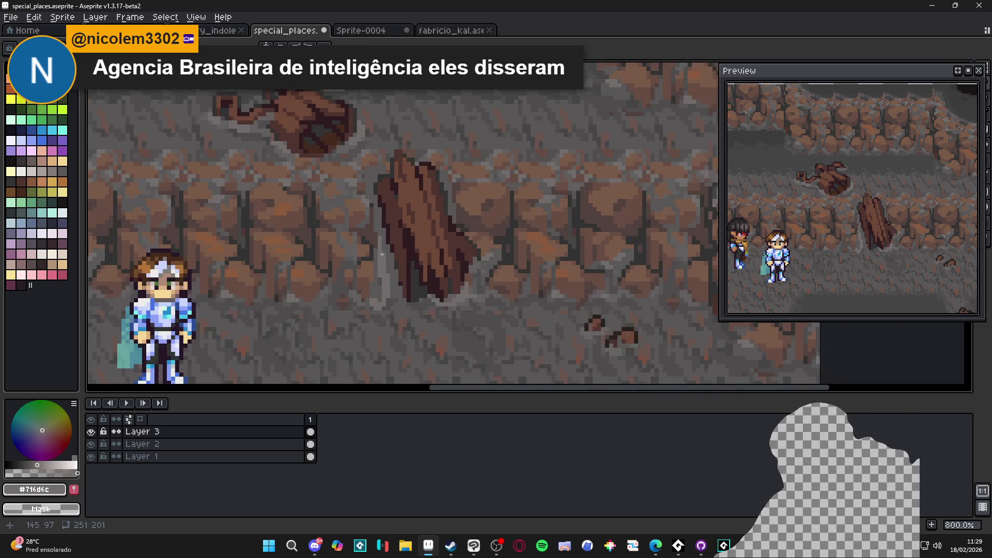
scroll(390, 259, "up", 1)
scroll(392, 265, "down", 2)
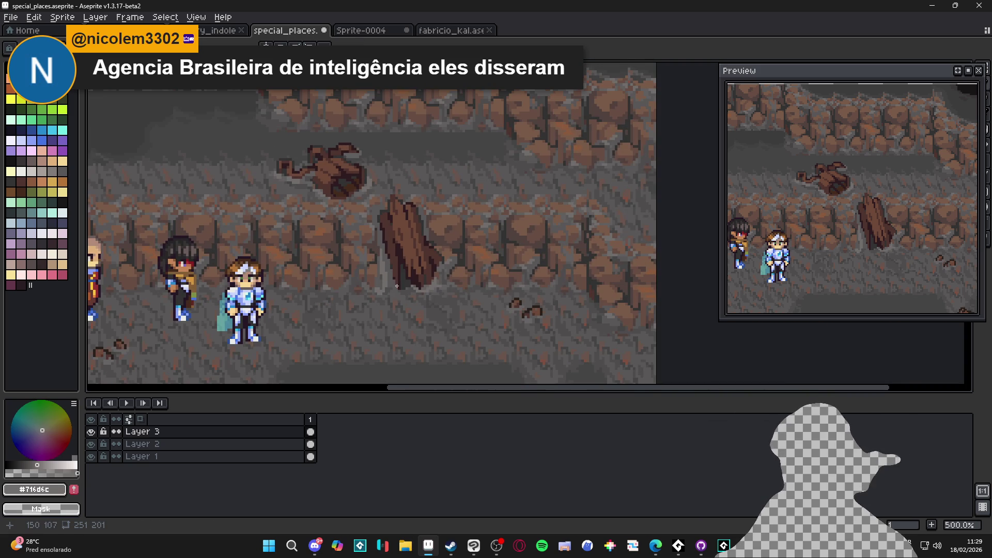
Undo the last three pencil strokes on the plank
key("ctrl+z")
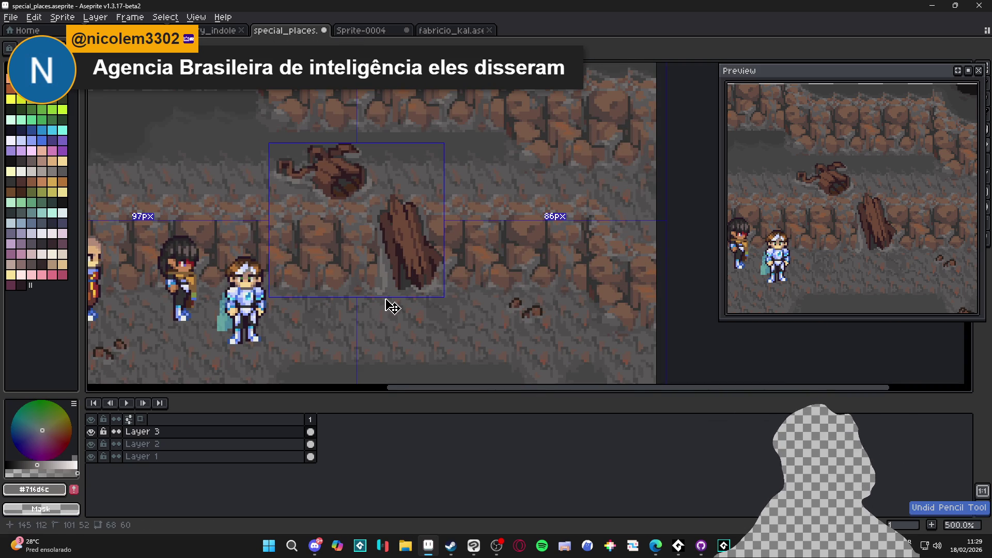
key("ctrl+z")
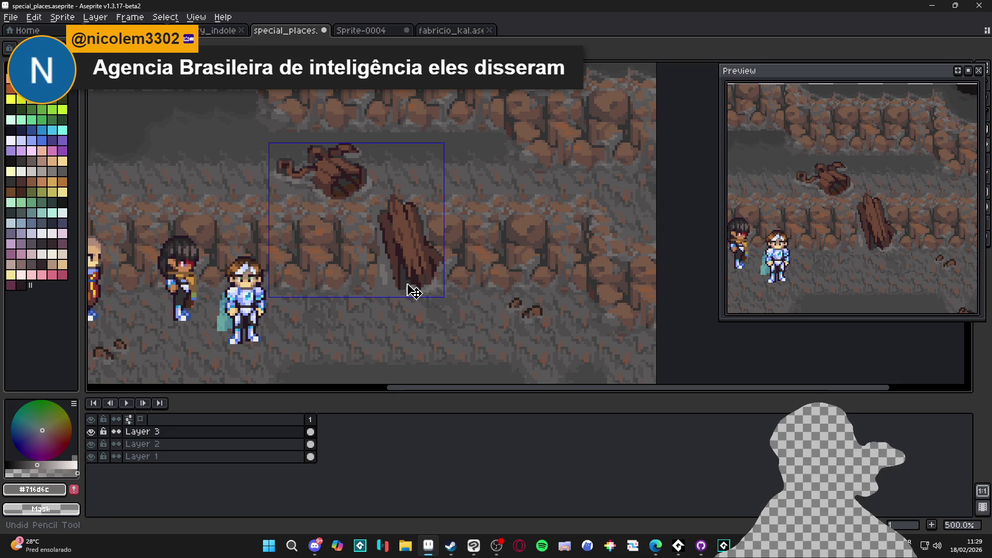
key("ctrl+z")
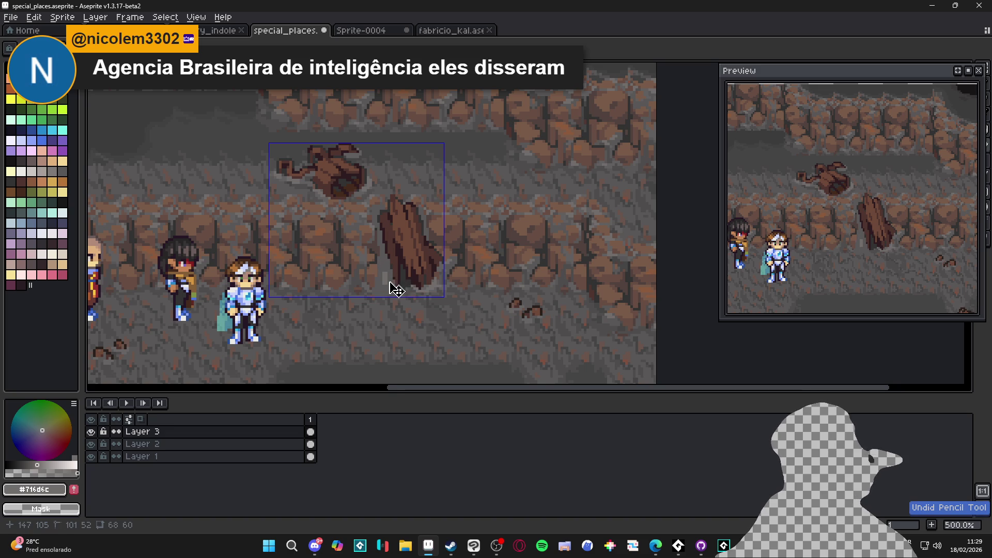
scroll(385, 276, "up", 4)
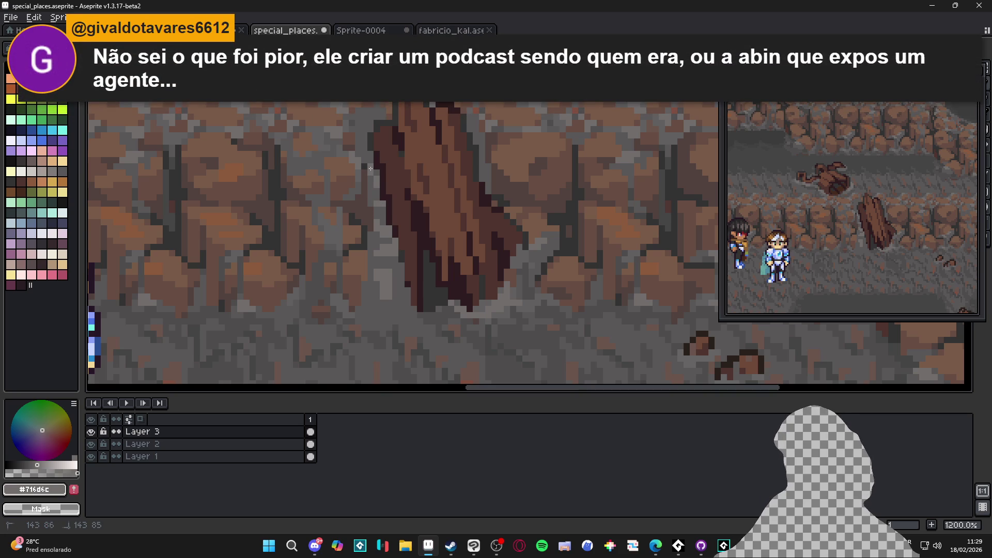
scroll(371, 173, "down", 3)
scroll(379, 236, "up", 3)
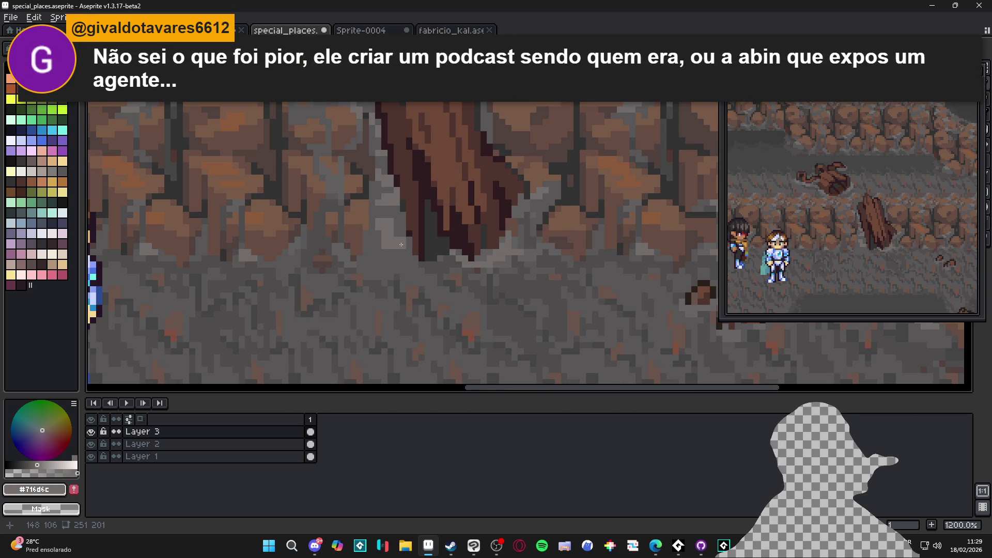
Sample the darker grey #595757, then return to the light grey #716d6c
left_click(382, 242, "alt")
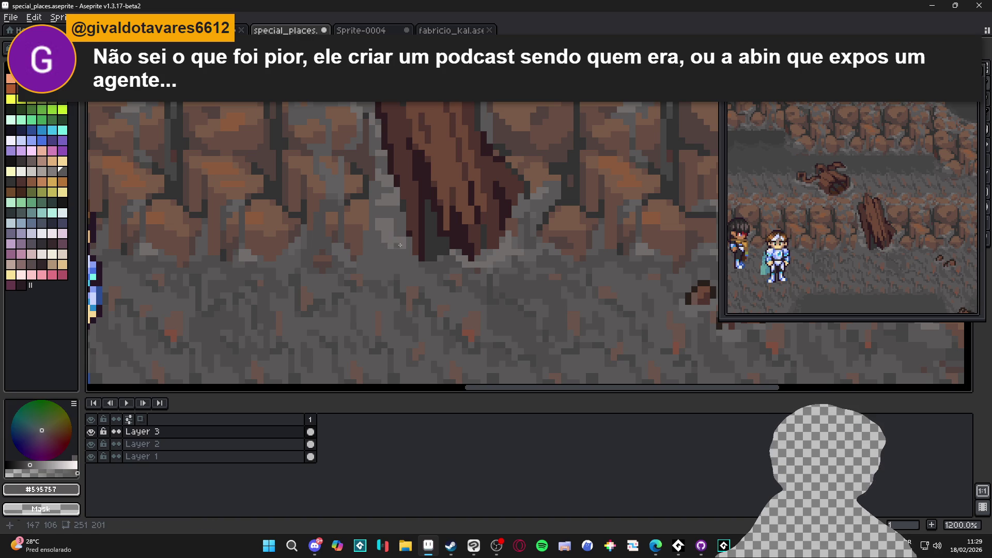
left_click(400, 245, "alt")
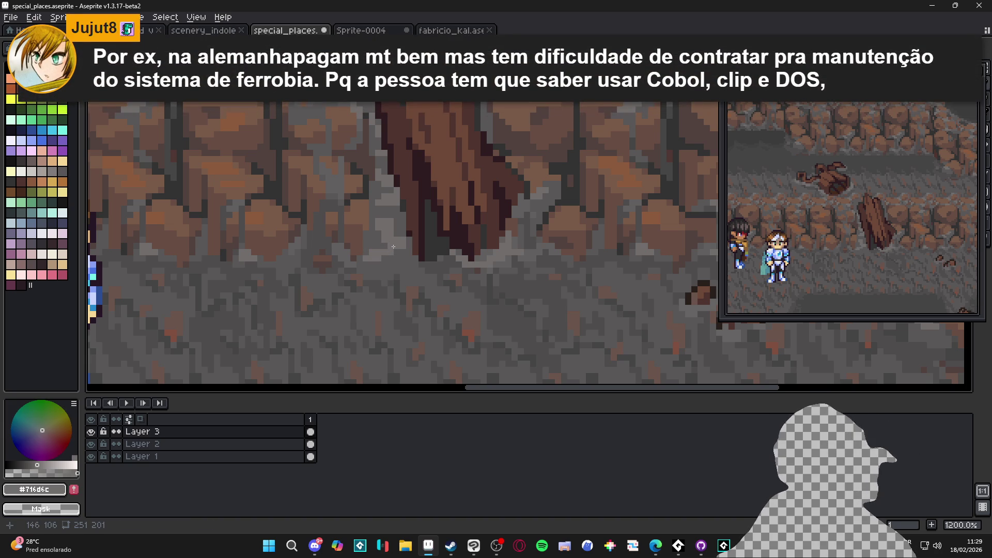
scroll(388, 249, "up", 1)
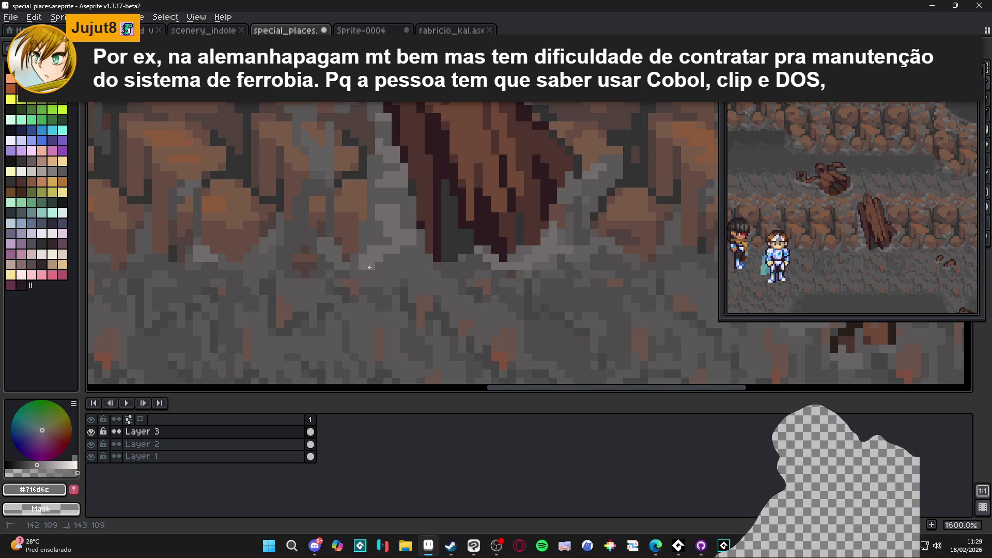
scroll(372, 268, "down", 1)
scroll(410, 272, "up", 1)
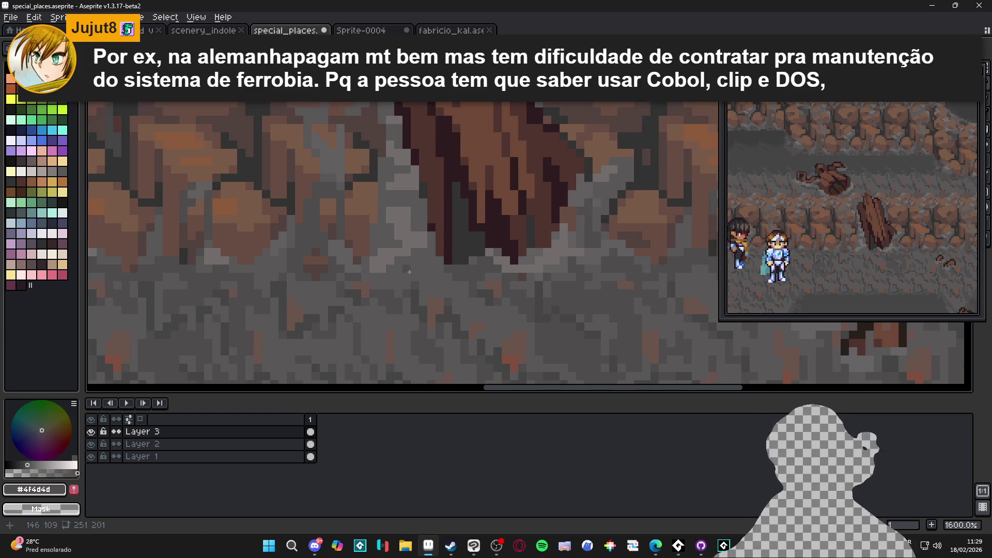
Clear the rectangular selection from the canvas
key("ctrl+d")
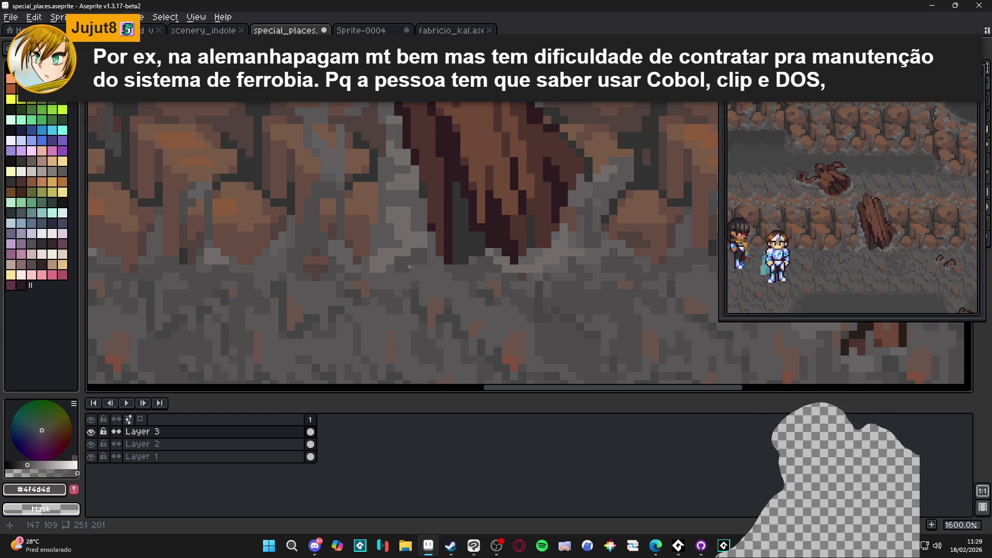
key("ctrl+shift+d")
key("ctrl+d")
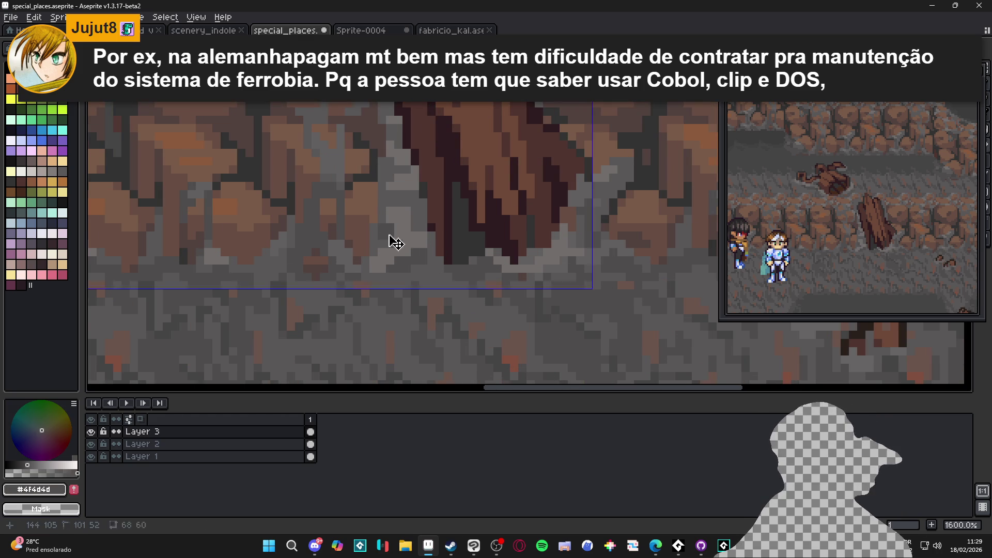
scroll(390, 221, "down", 1)
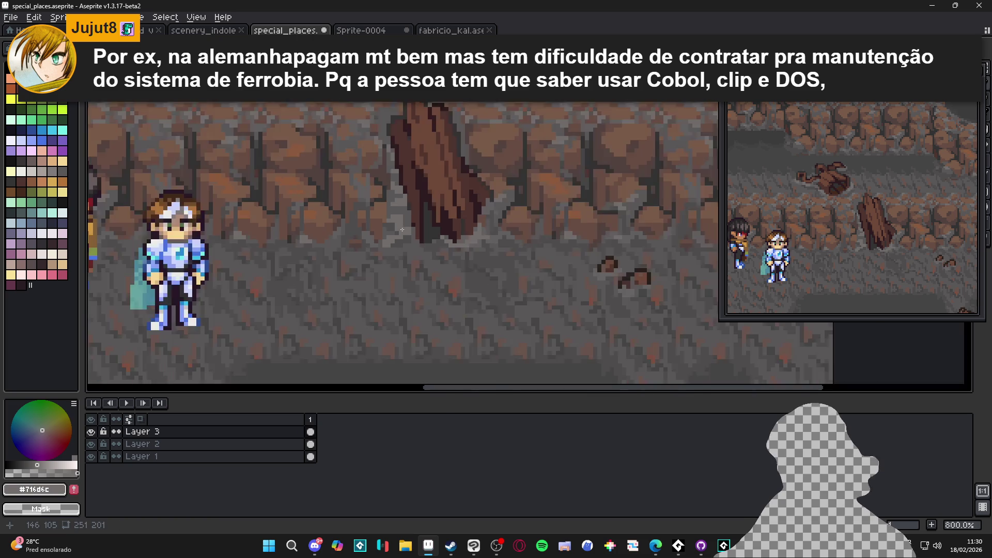
scroll(410, 230, "up", 1)
scroll(402, 200, "up", 1)
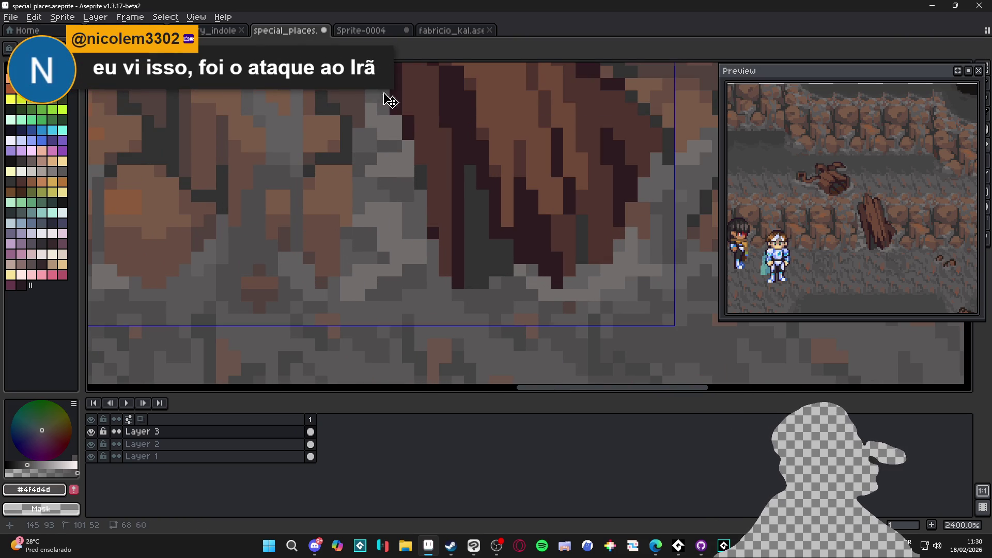
At the plank's base, sample light grey #716d6c, darker #625f5f, then light grey again
left_click_drag(381, 98, 389, 155)
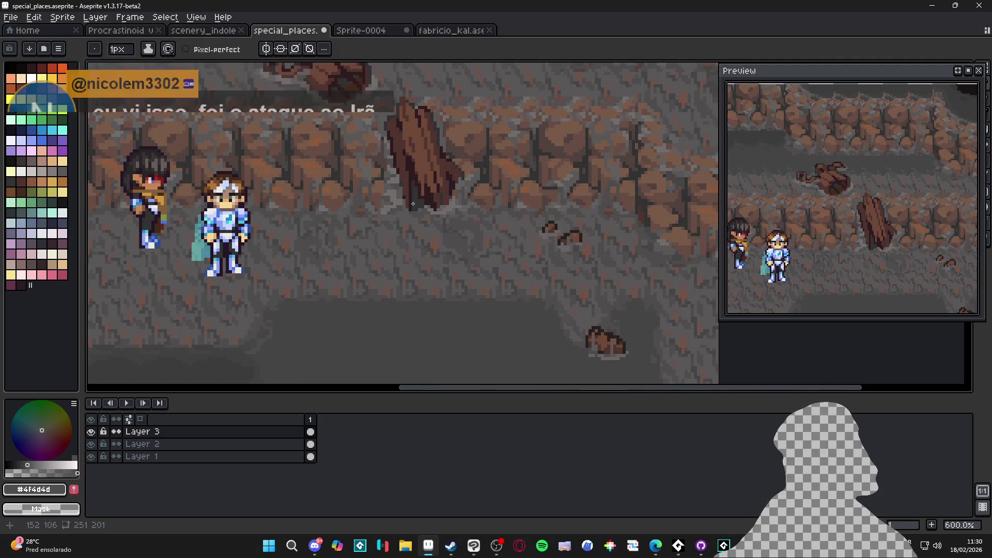
scroll(413, 204, "up", 4)
left_click(388, 198, "alt")
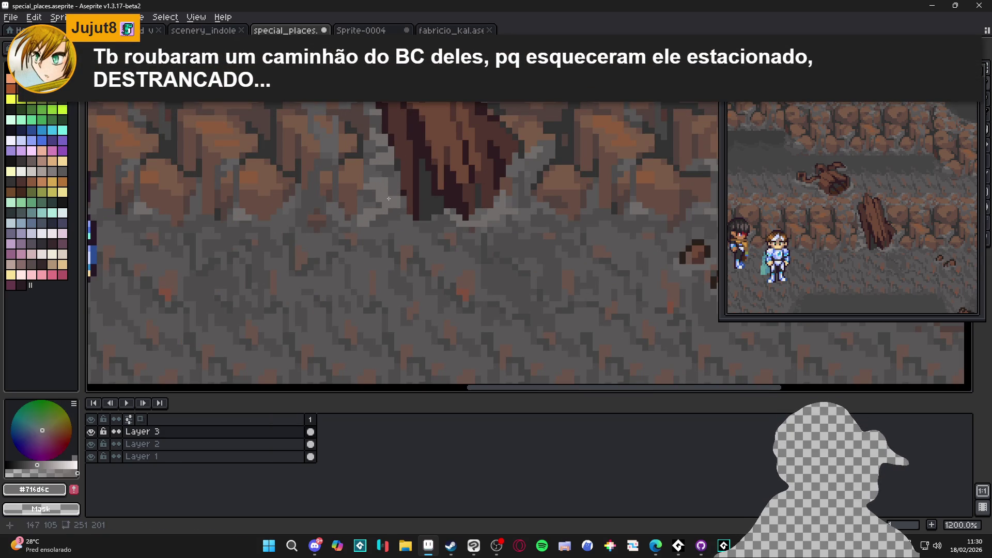
scroll(395, 191, "up", 1)
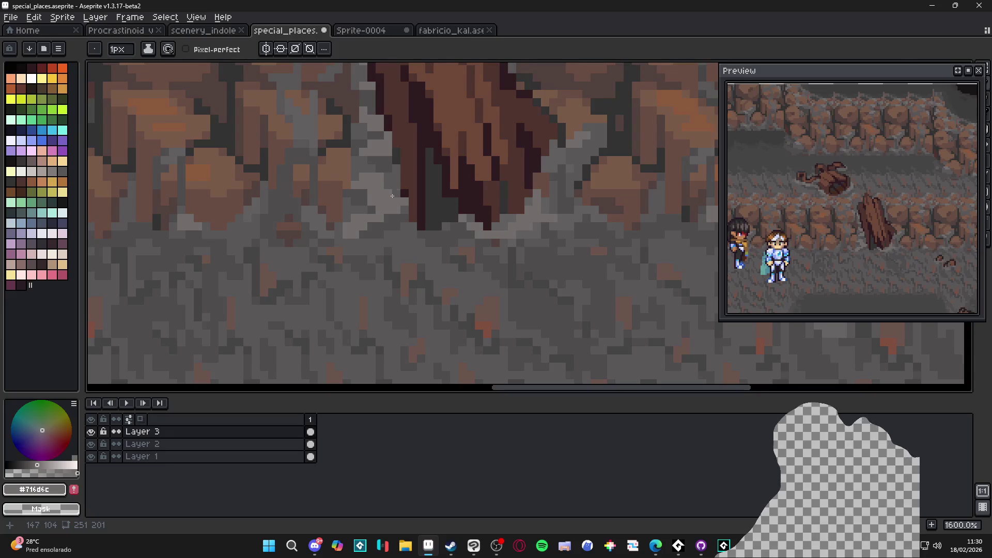
scroll(395, 177, "down", 1)
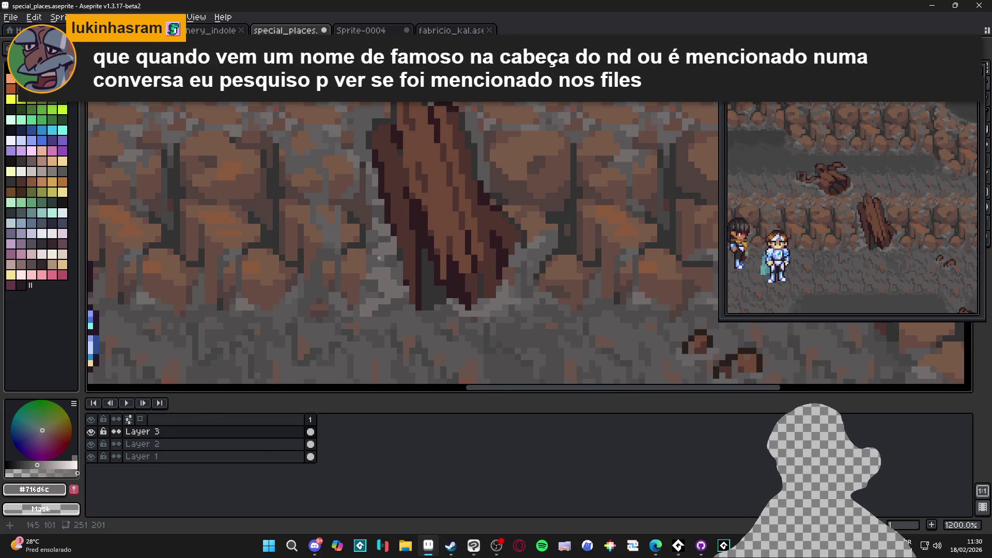
left_click(383, 290, "alt")
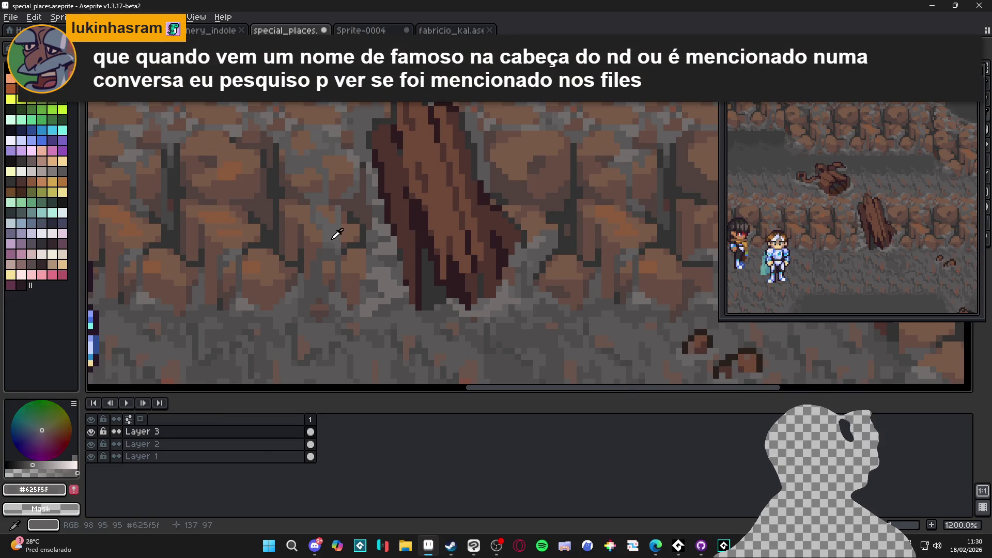
scroll(383, 290, "up", 1)
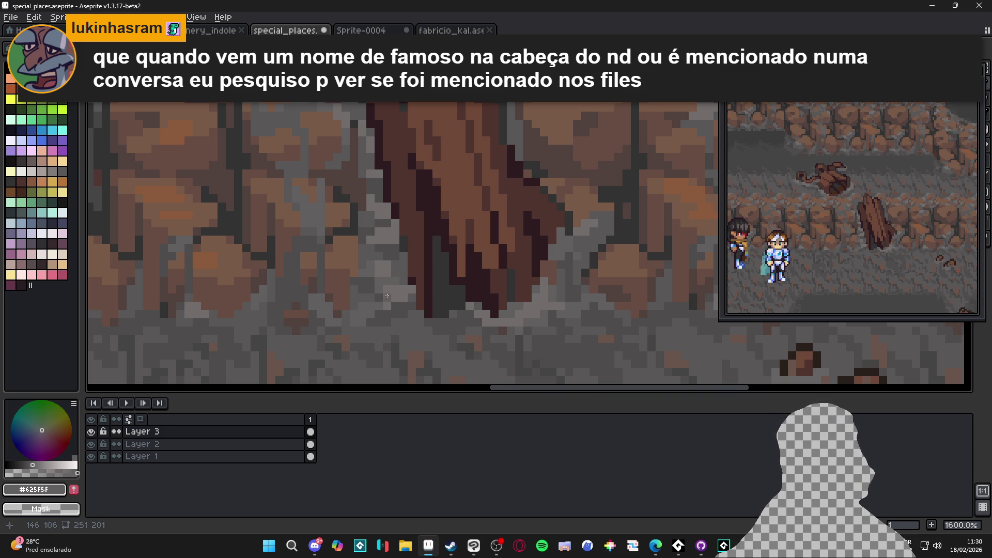
scroll(377, 312, "up", 2)
left_click(390, 215, "alt")
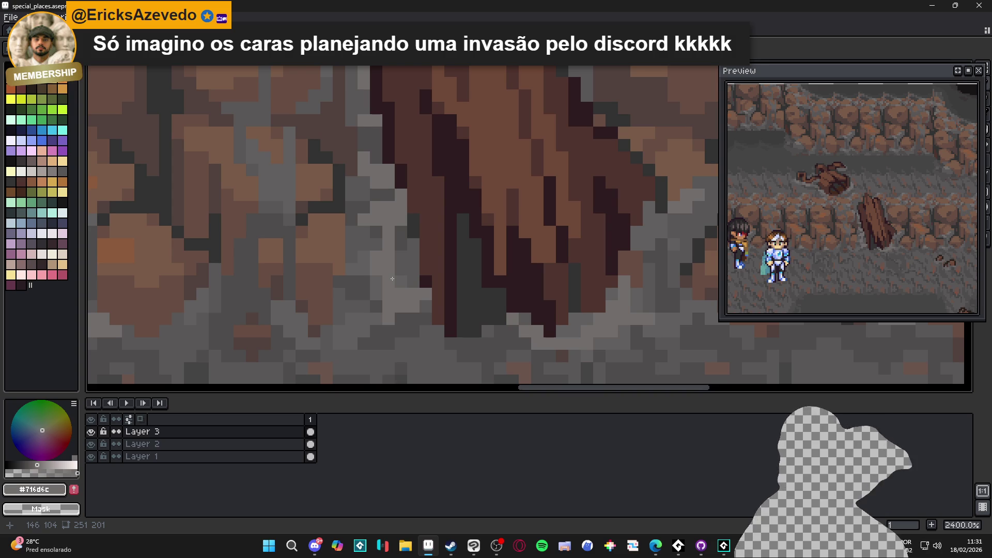
Pick near-black #323232 and draw a vertical stroke down the plank's left edge
scroll(392, 279, "down", 3)
scroll(373, 268, "up", 3)
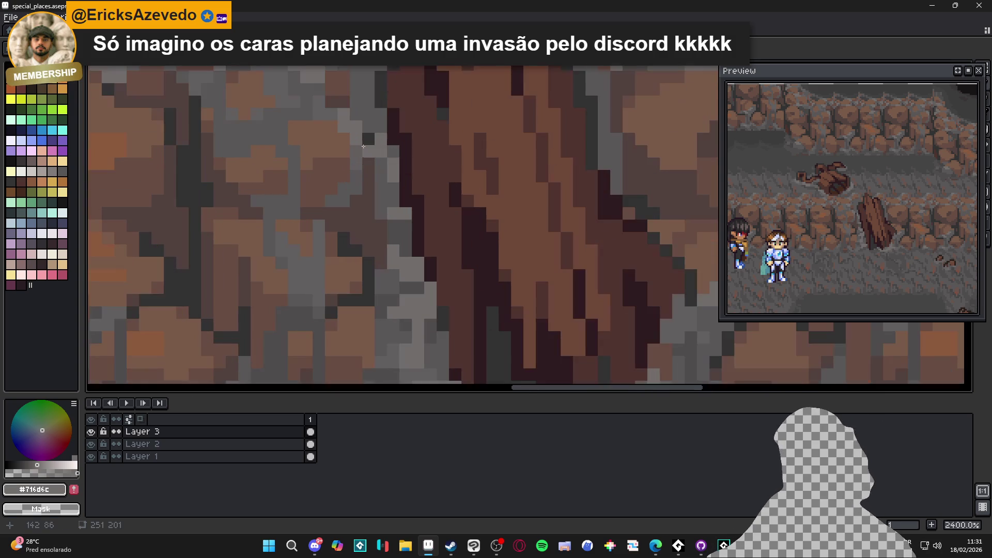
left_click(367, 137, "alt")
mouse_move(368, 140)
left_mouse_down()
mouse_move(376, 251)
mouse_move(372, 242)
left_mouse_up()
scroll(372, 242, "down", 3)
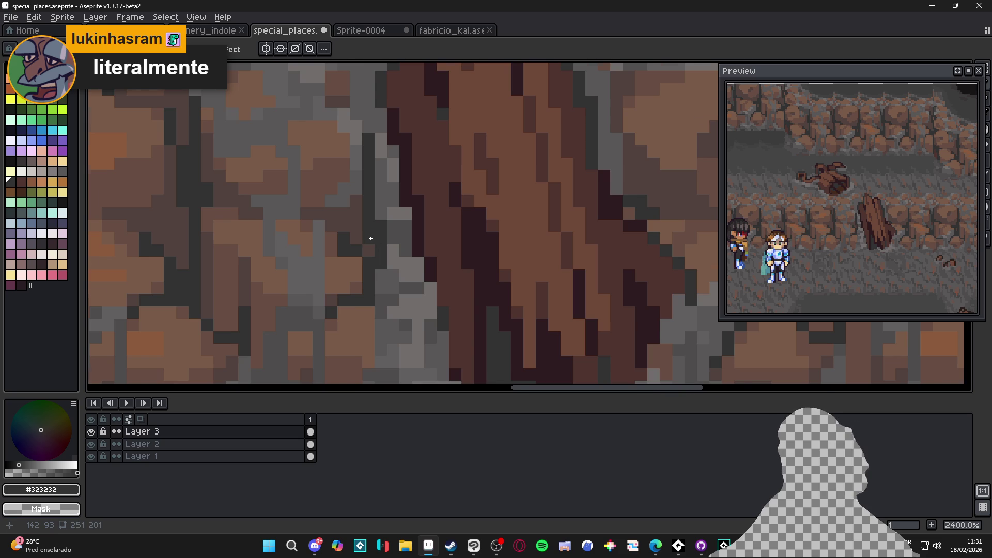
scroll(371, 204, "up", 2)
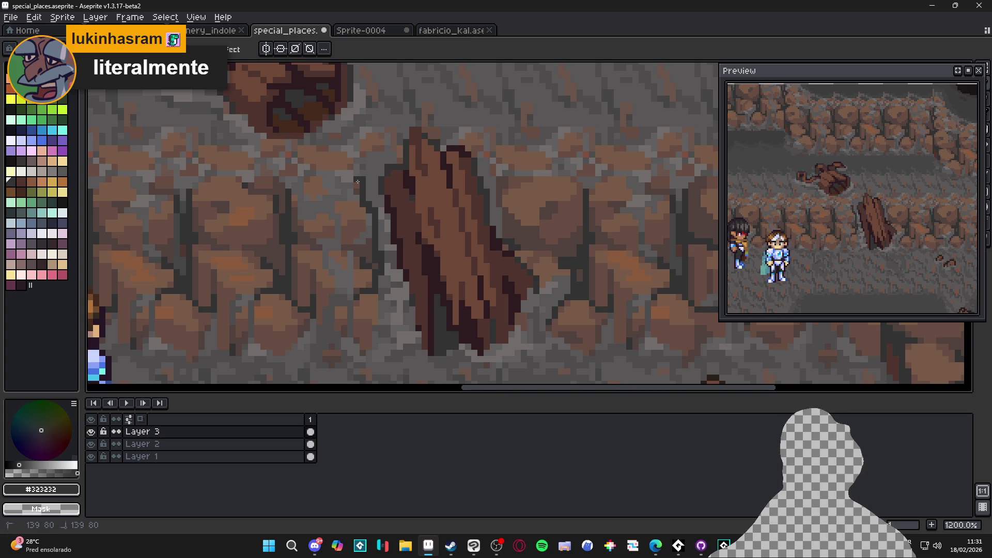
scroll(360, 202, "down", 3)
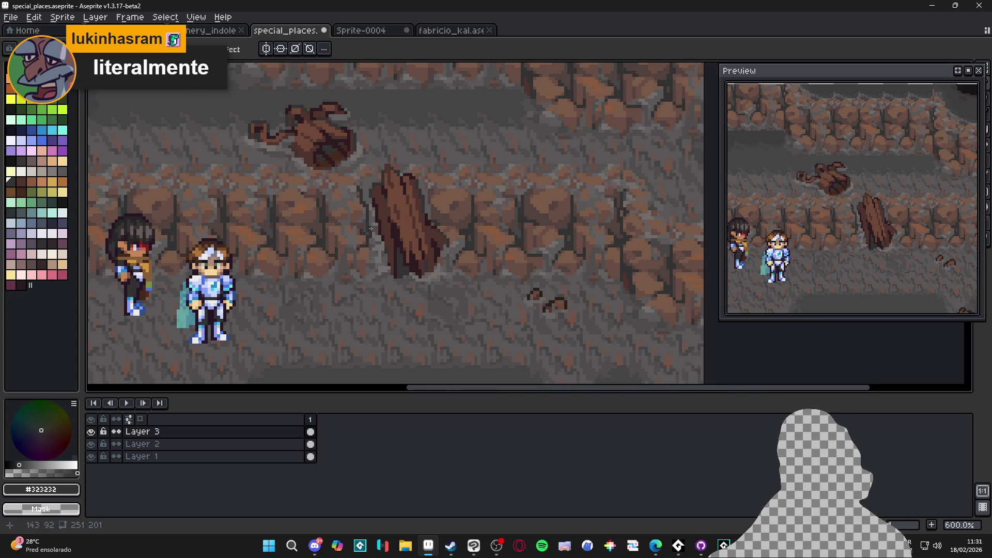
Undo the last three pencil edits and save special_places.aseprite
key("ctrl+z")
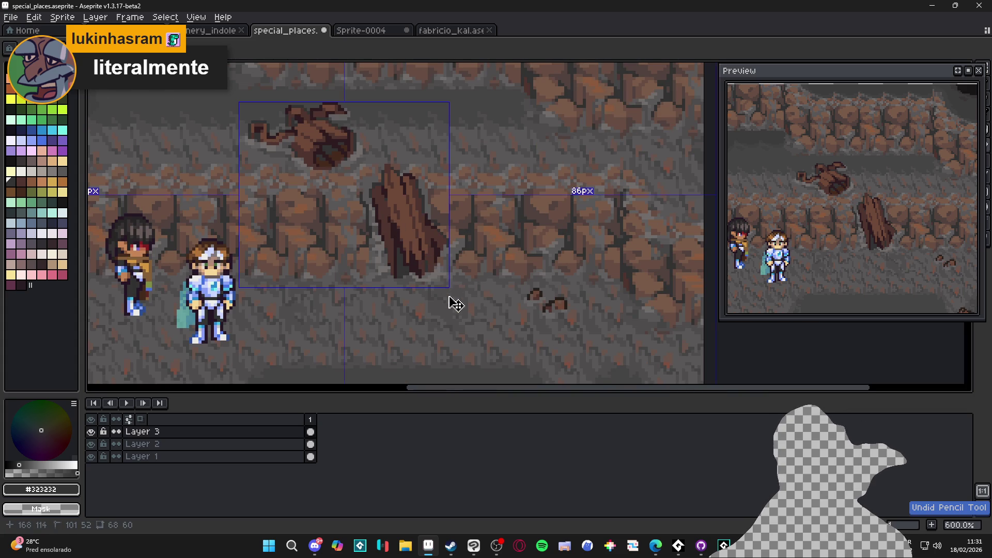
key("ctrl+z")
key("ctrl+z")
key("ctrl+z")
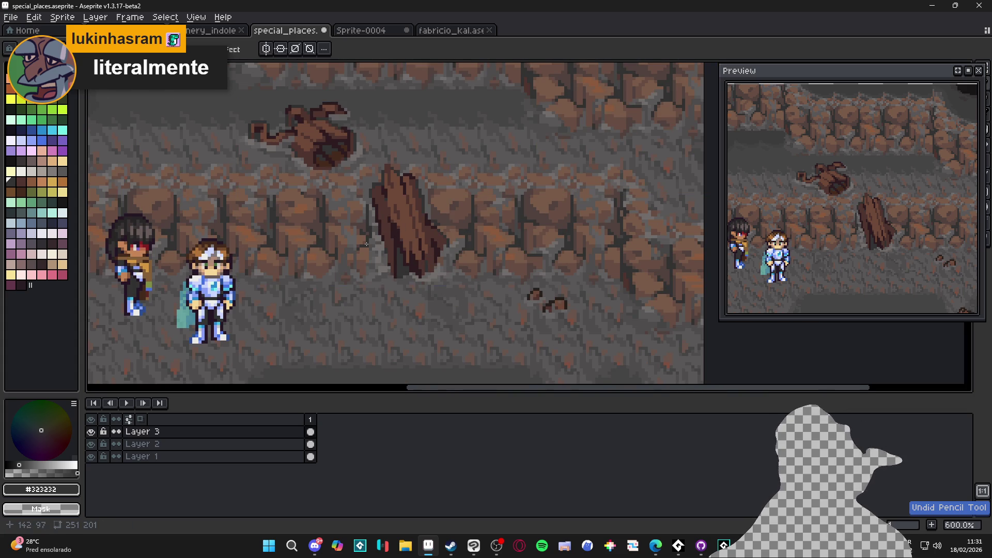
scroll(381, 266, "up", 4)
scroll(378, 287, "down", 4)
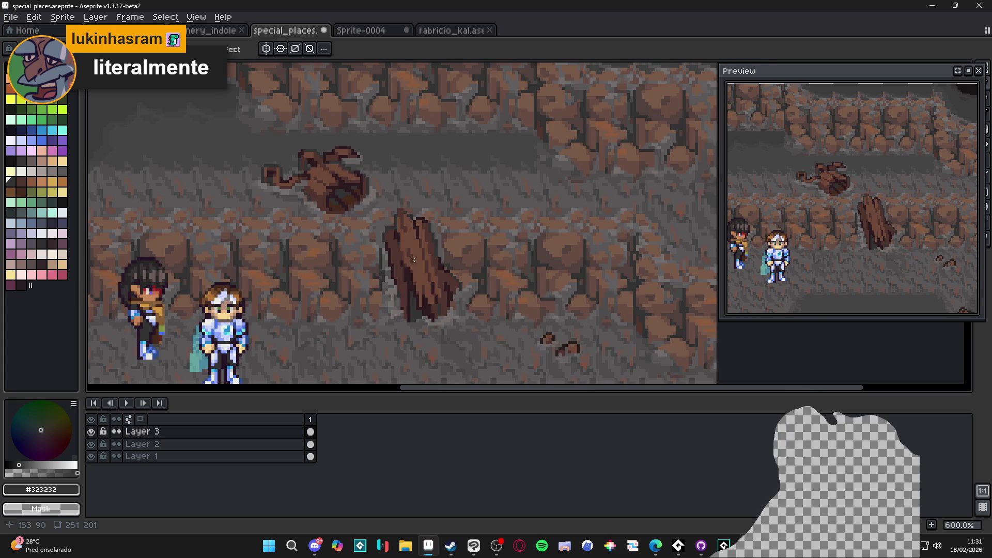
key("ctrl+z")
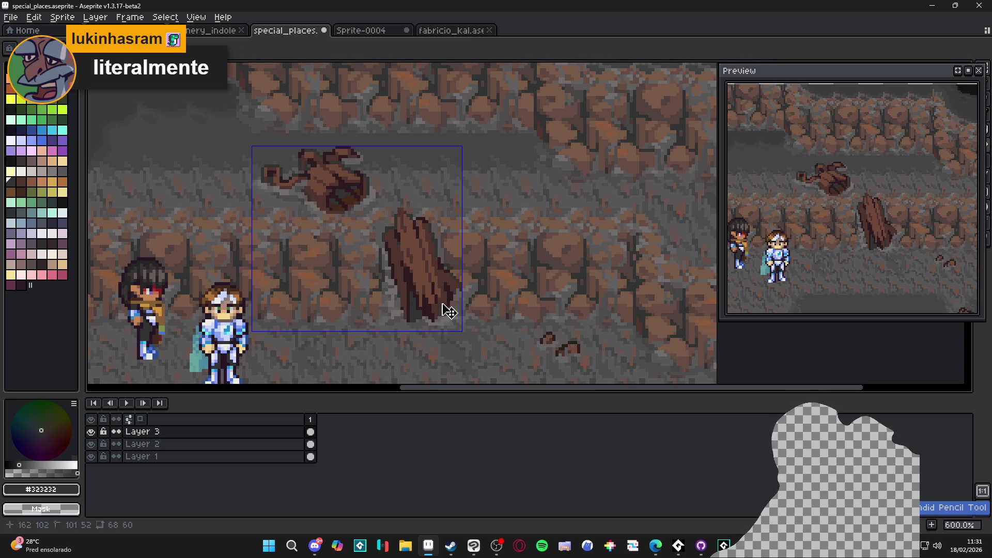
key("m")
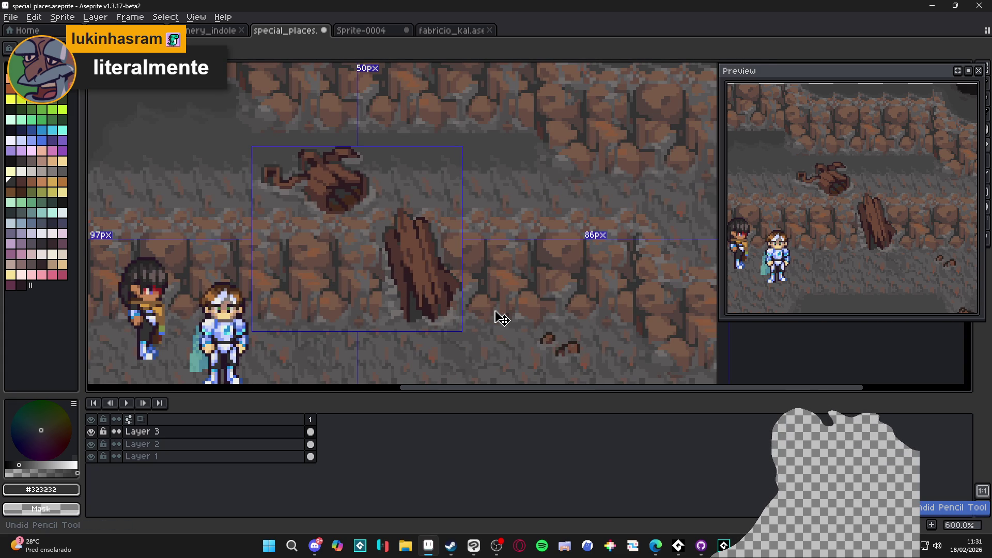
key("ctrl+s")
key("ctrl+d")
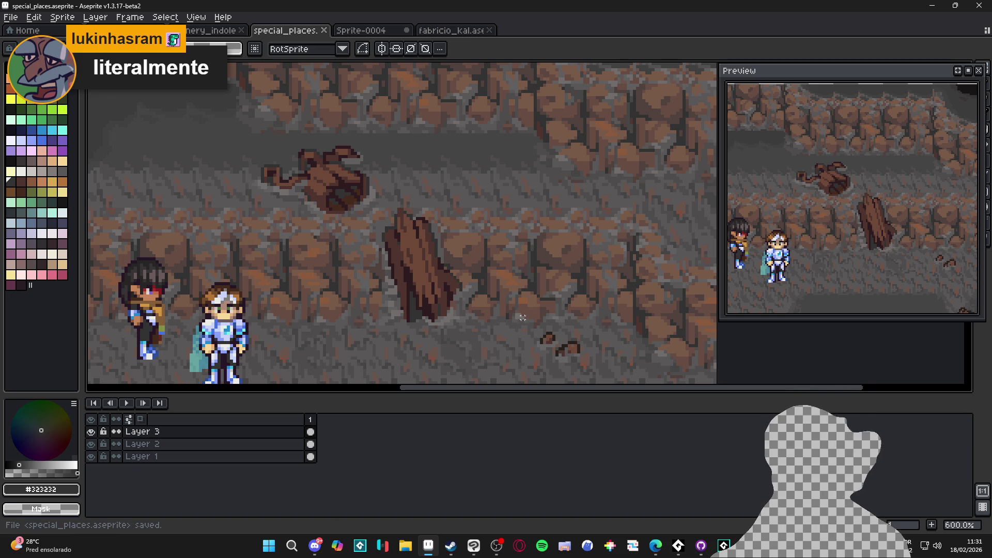
Draw a fresh dark touch-up line on the upright plank
key("b")
scroll(421, 260, "up", 3)
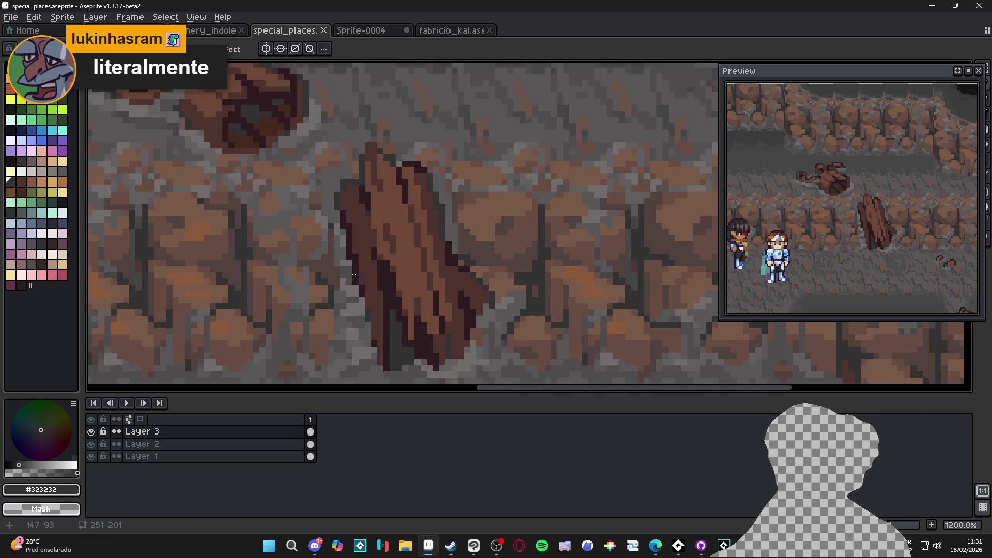
scroll(363, 274, "up", 1)
left_click_drag(331, 272, 326, 235)
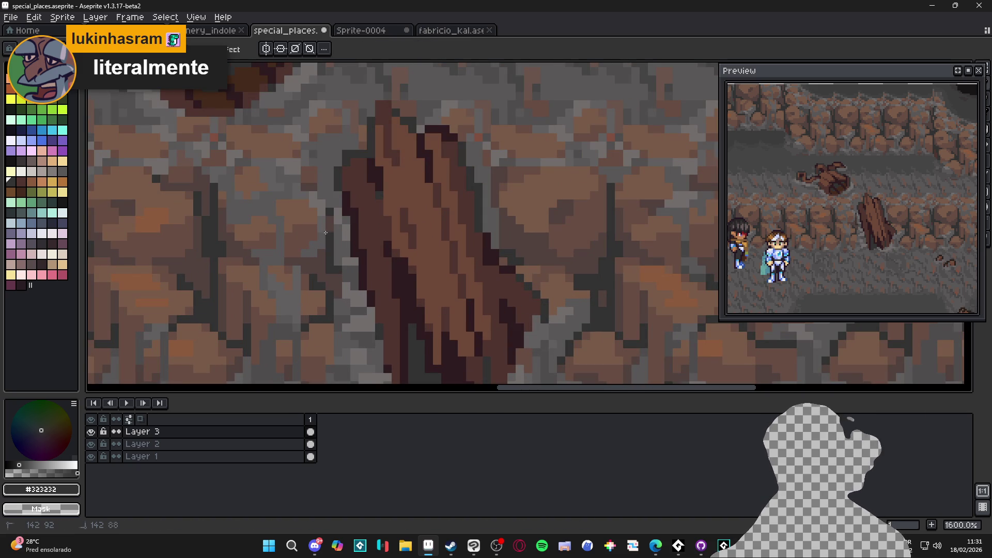
scroll(336, 279, "down", 3)
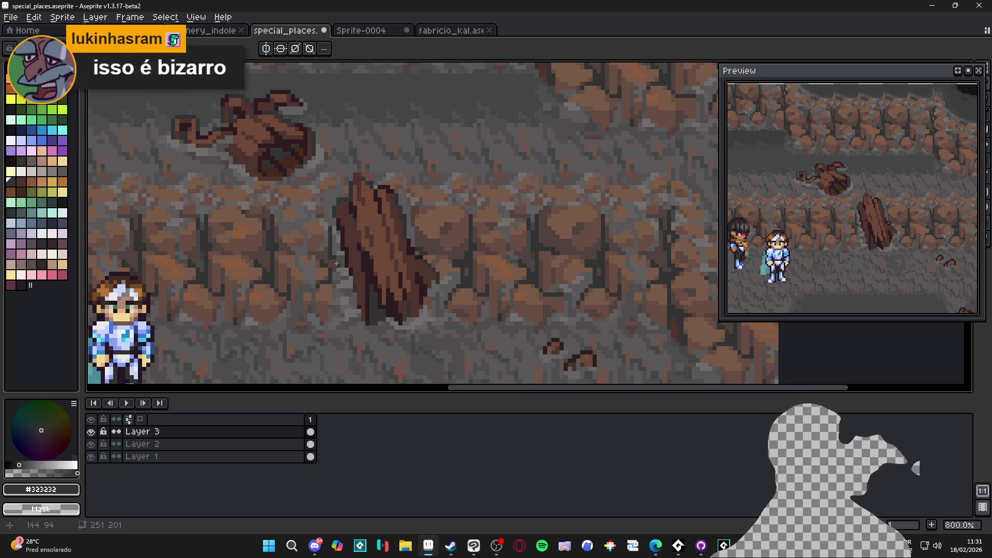
scroll(335, 262, "up", 2)
key("b")
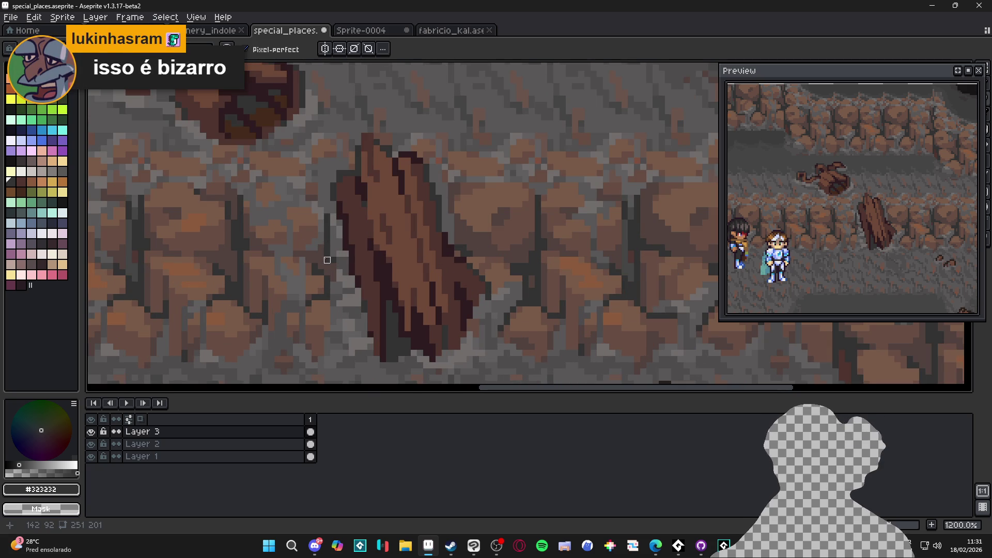
key("l")
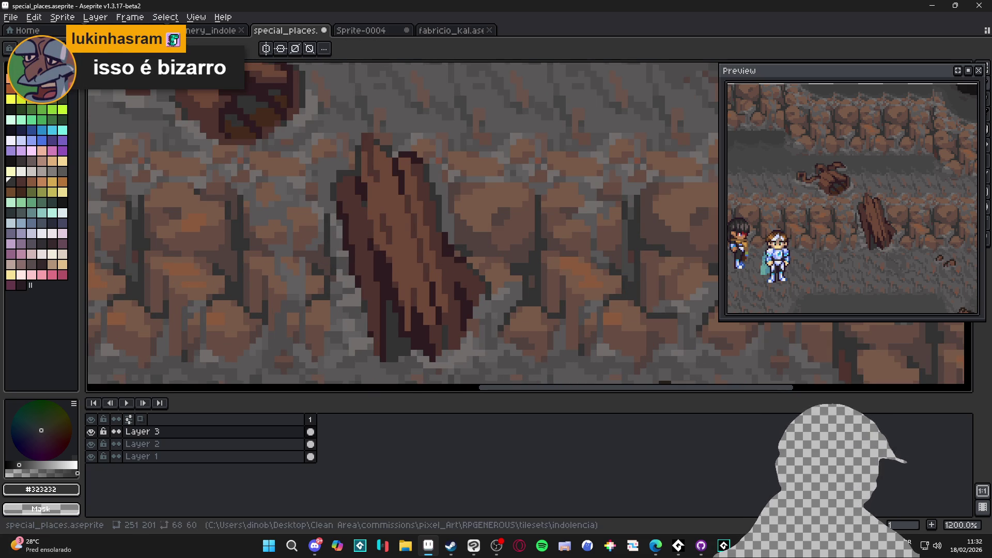
Pan across the whole cave scene and save special_places.aseprite again
key("alt+Tab")
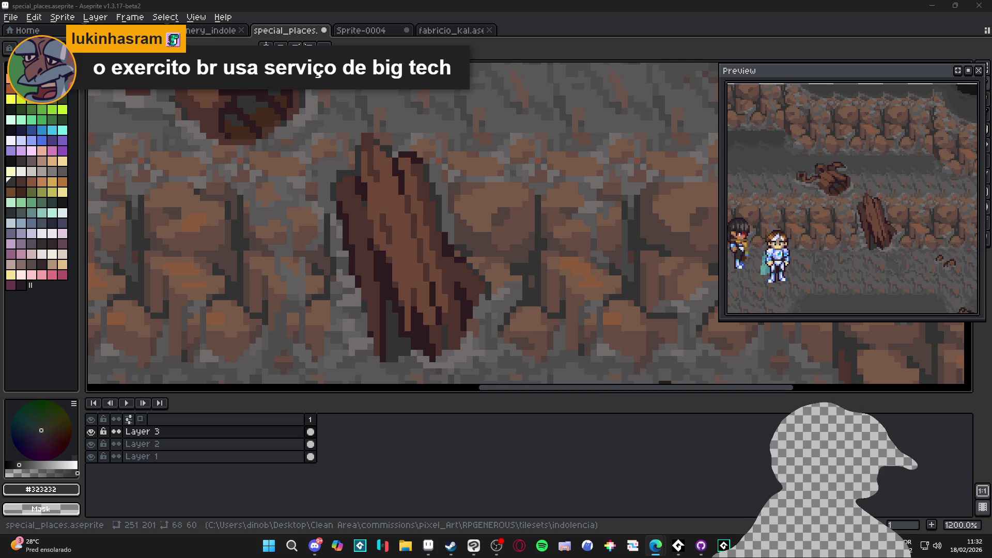
scroll(386, 264, "down", 5)
left_click_drag(386, 264, 408, 264)
key("ctrl+s")
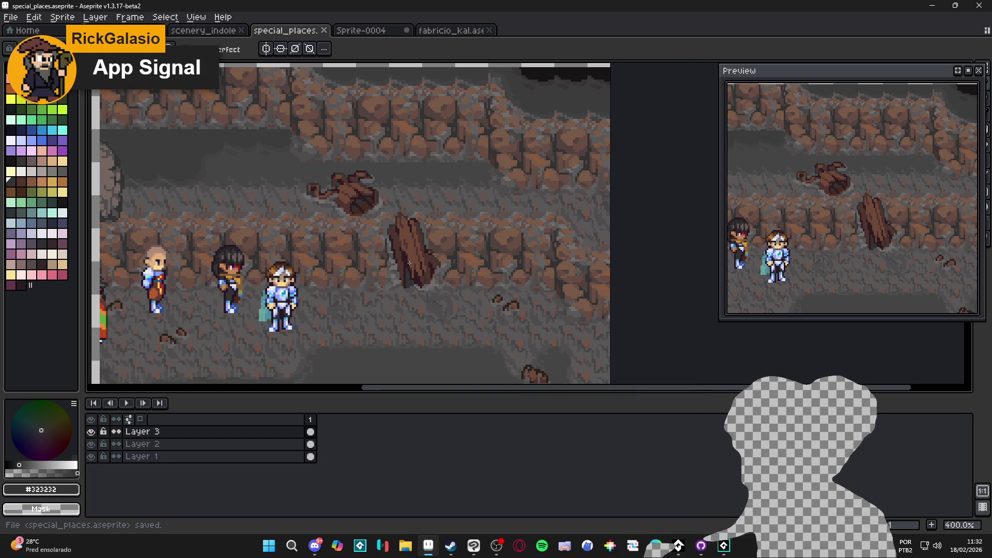
Switch briefly to another program, then return to Aseprite and zoom toward the upper log
left_click(496, 545)
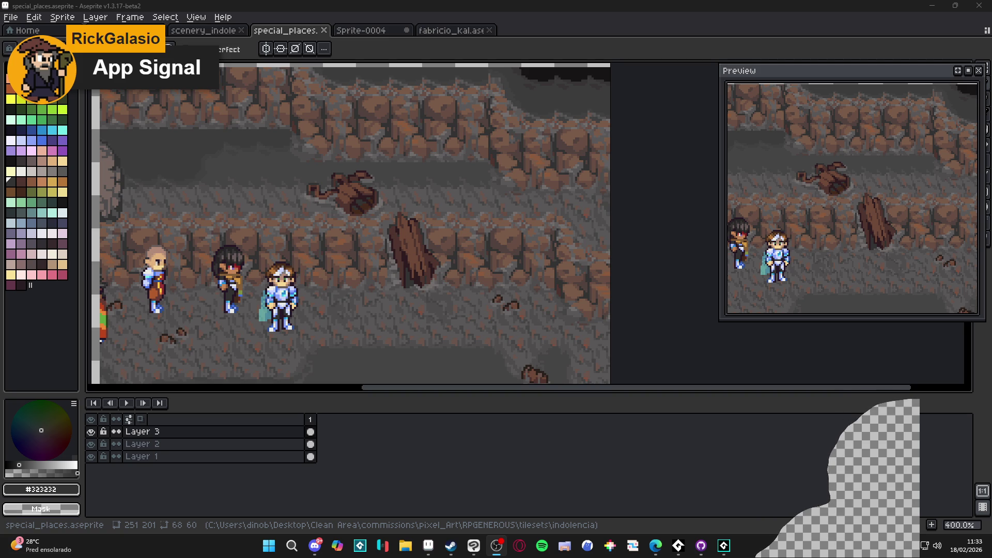
key("alt+Tab")
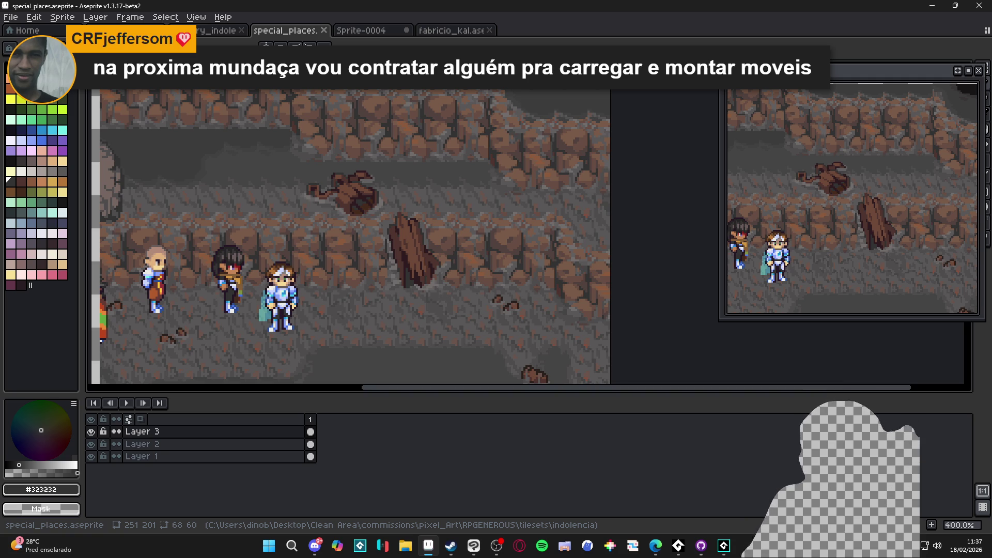
scroll(375, 201, "up", 5)
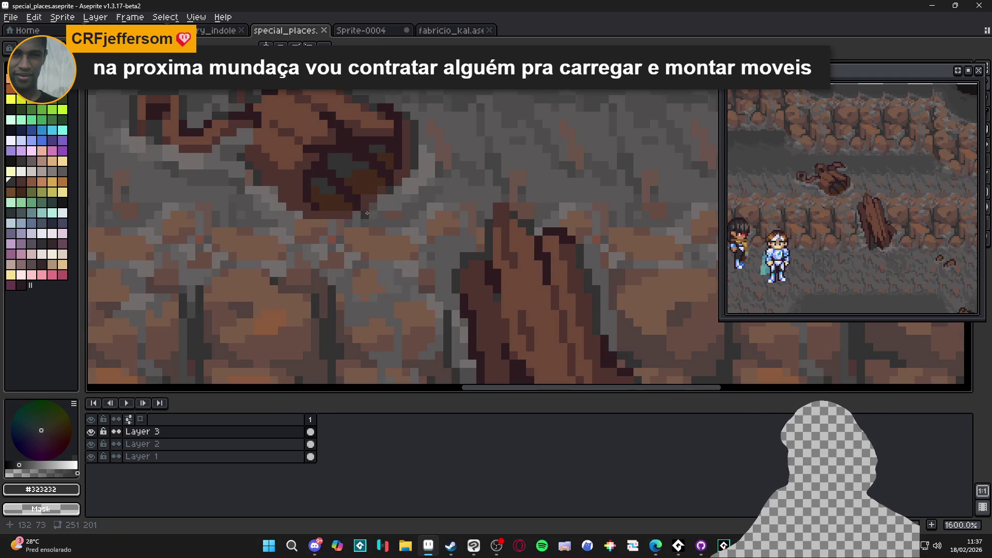
Cover dark pixels on the upper log with floor grey #4f4d4d
left_click(373, 202, "alt")
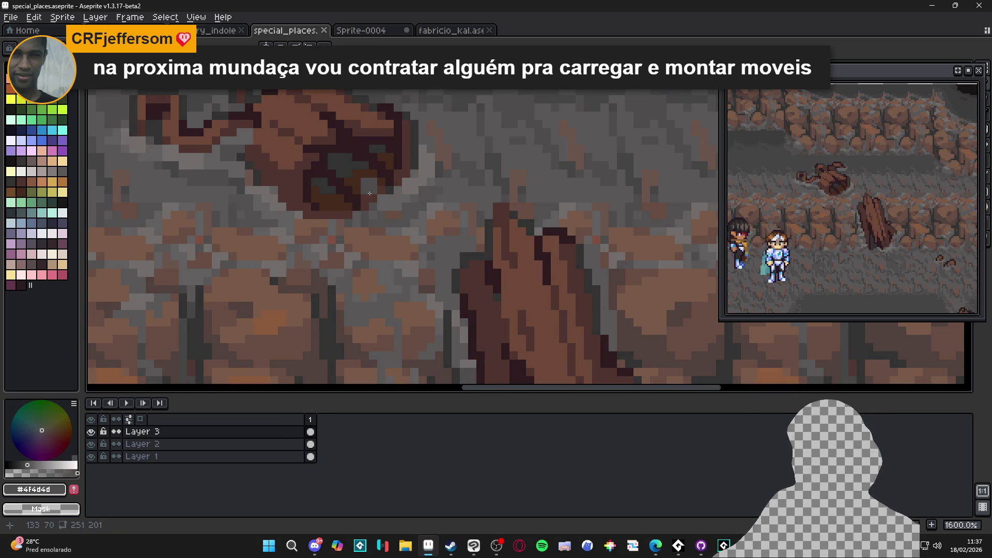
mouse_move(357, 182)
left_mouse_down()
mouse_move(330, 199)
mouse_move(362, 206)
mouse_move(377, 179)
left_mouse_up()
scroll(463, 246, "down", 3)
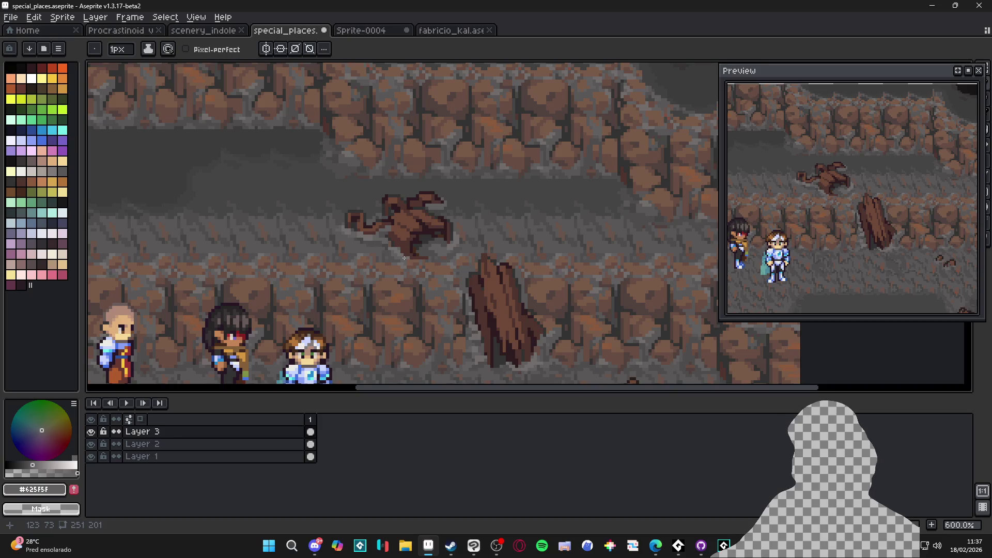
scroll(464, 246, "up", 2)
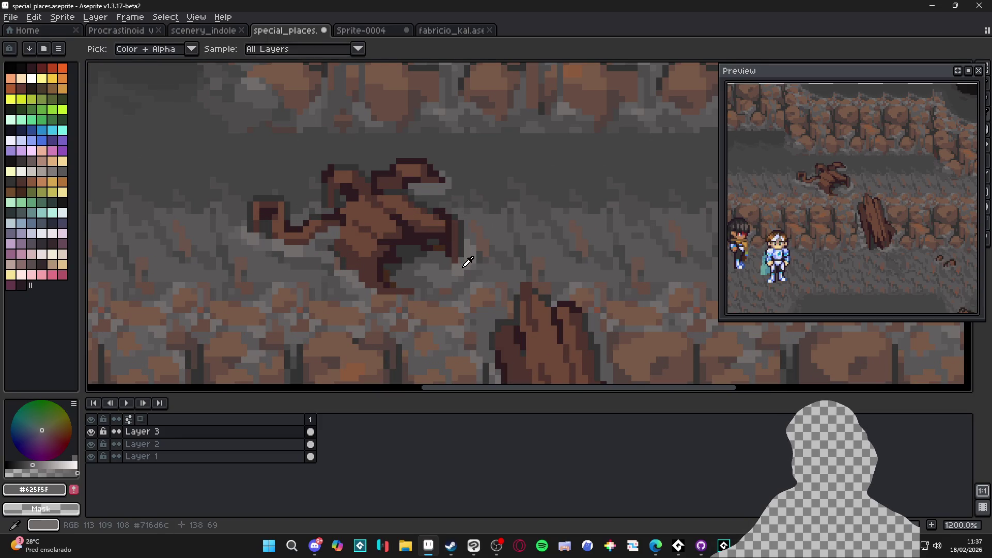
Sample the lighter floor grey and #625F5F beside the debris, then bring up Steam
left_click(462, 252, "alt")
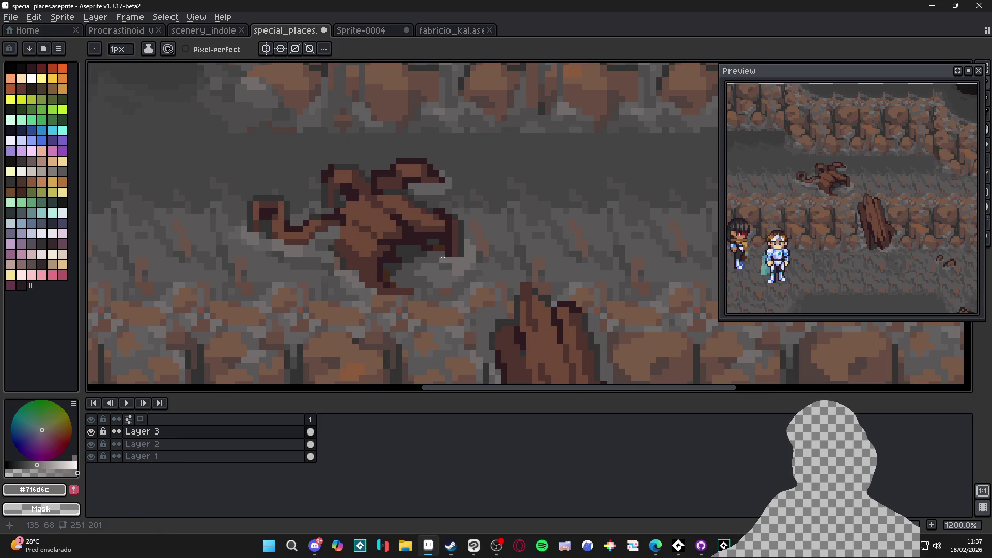
left_click(443, 259, "alt")
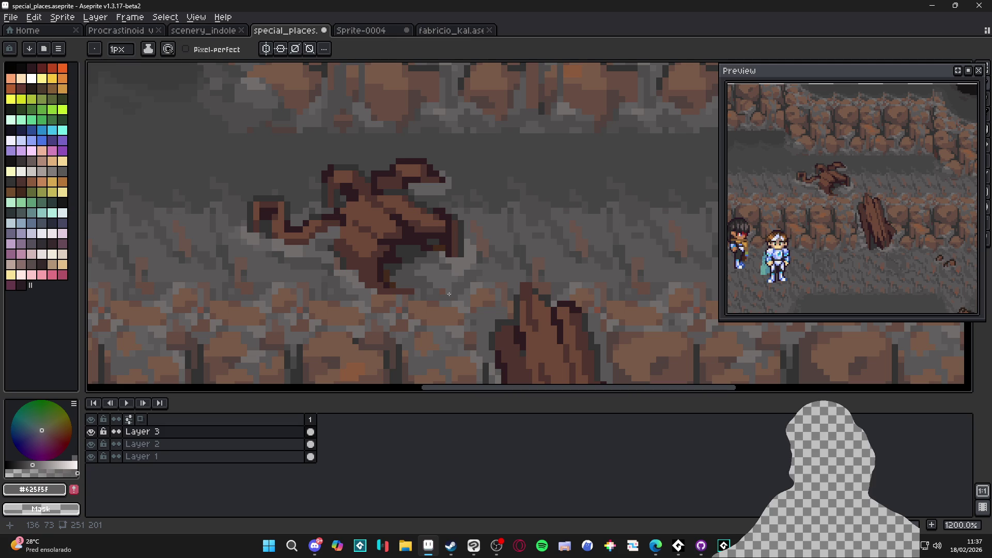
scroll(451, 287, "down", 4)
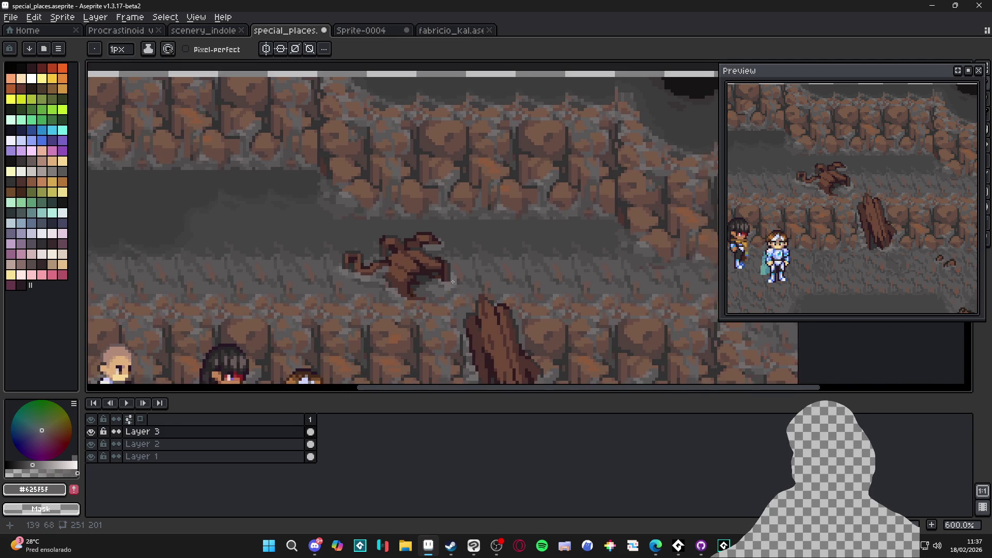
scroll(452, 279, "down", 1)
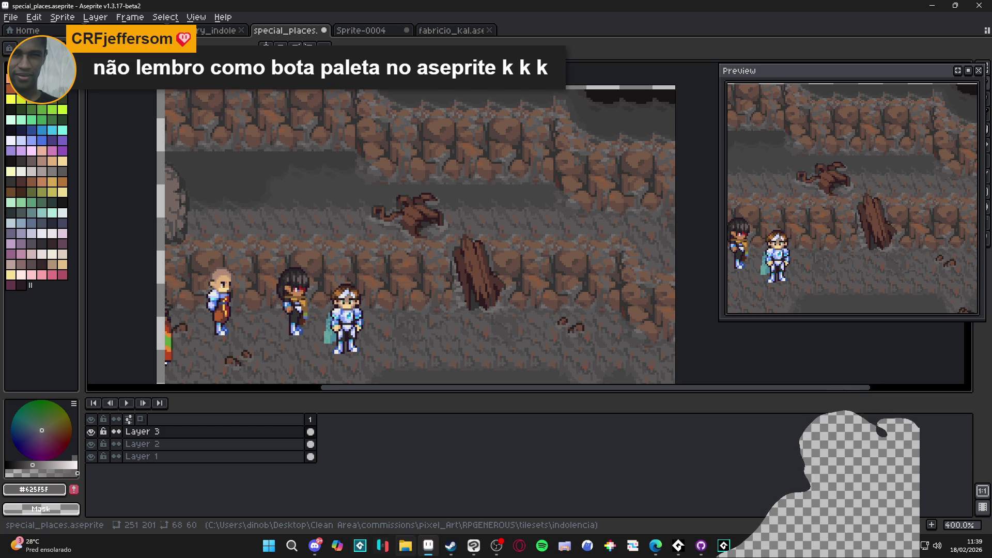
mouse_move(450, 549)
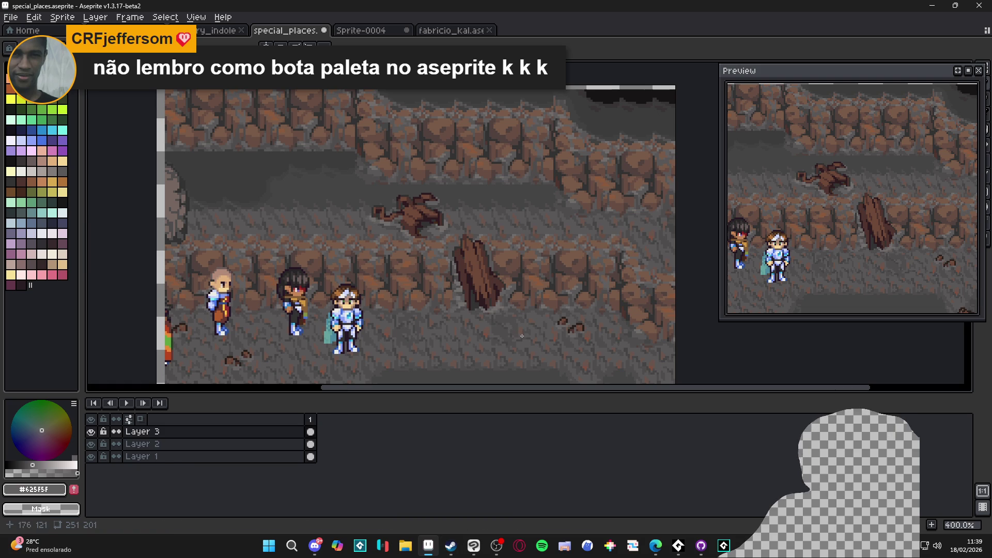
left_click(450, 545)
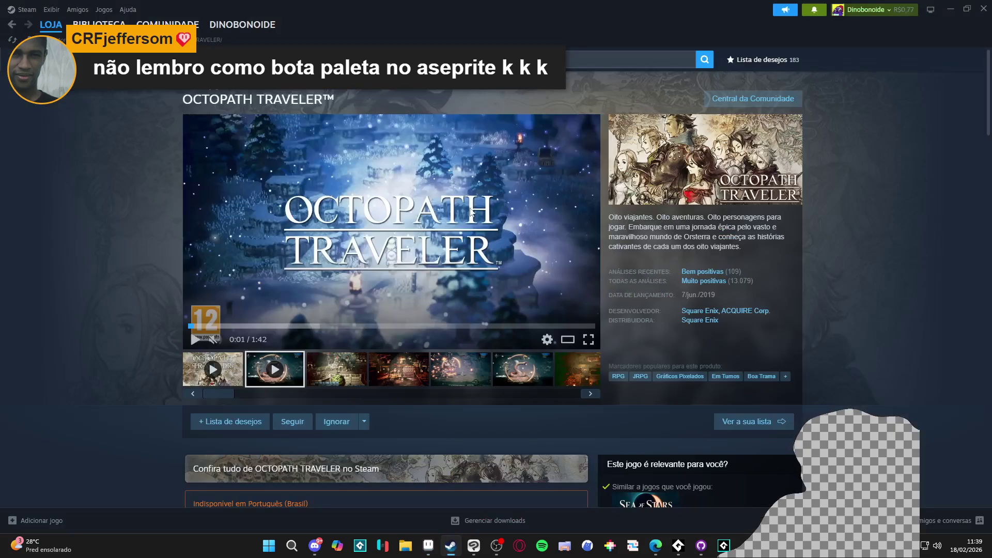
Find aseprite in the Steam library and browse its installed files from Properties
left_click(104, 23)
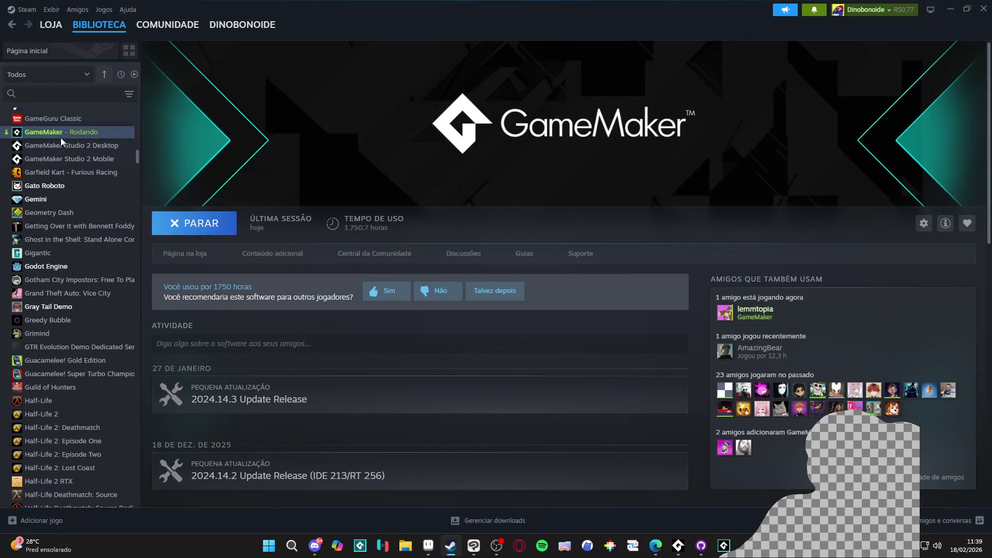
scroll(51, 196, "up", 5)
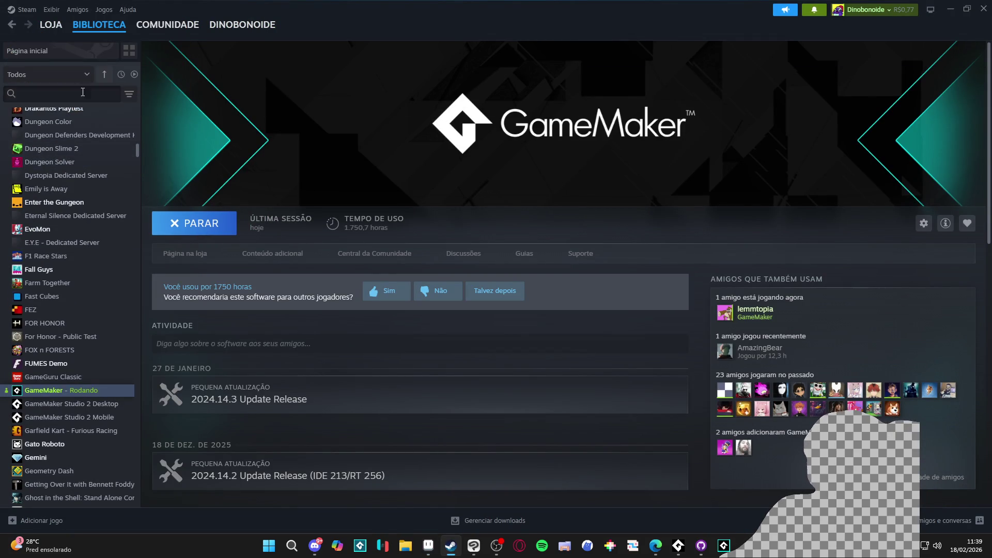
type("aseprite")
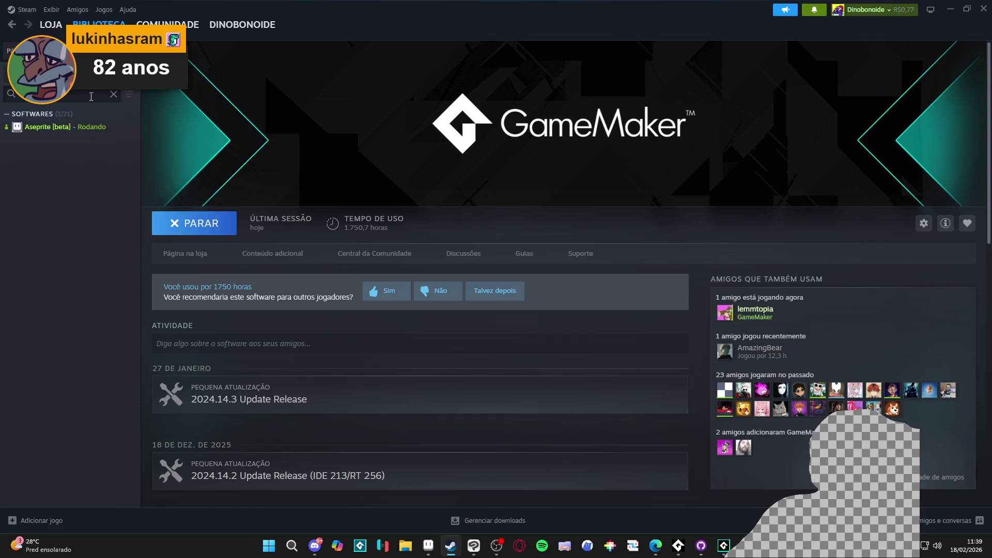
right_click(78, 127)
left_click(147, 212)
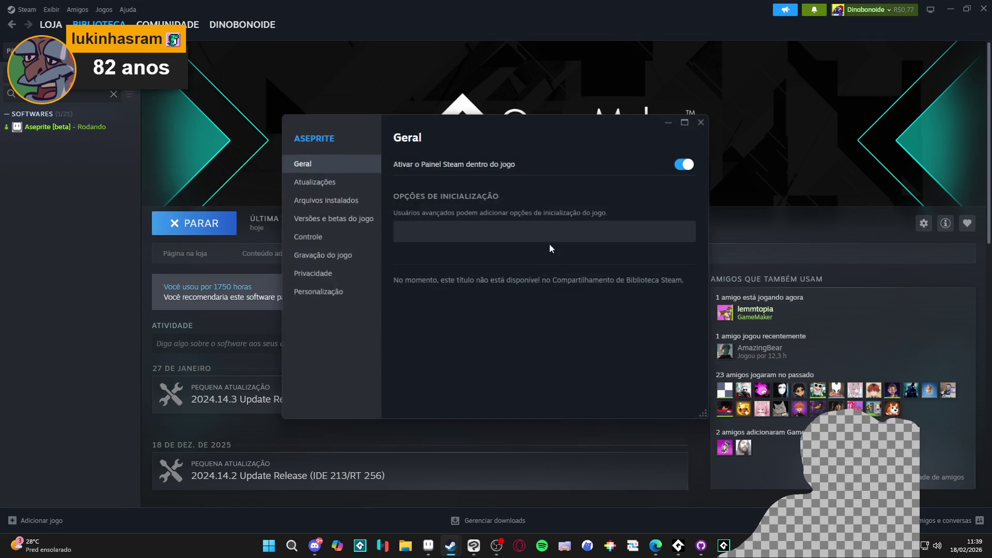
left_click(356, 237)
left_click(331, 182)
left_click(336, 199)
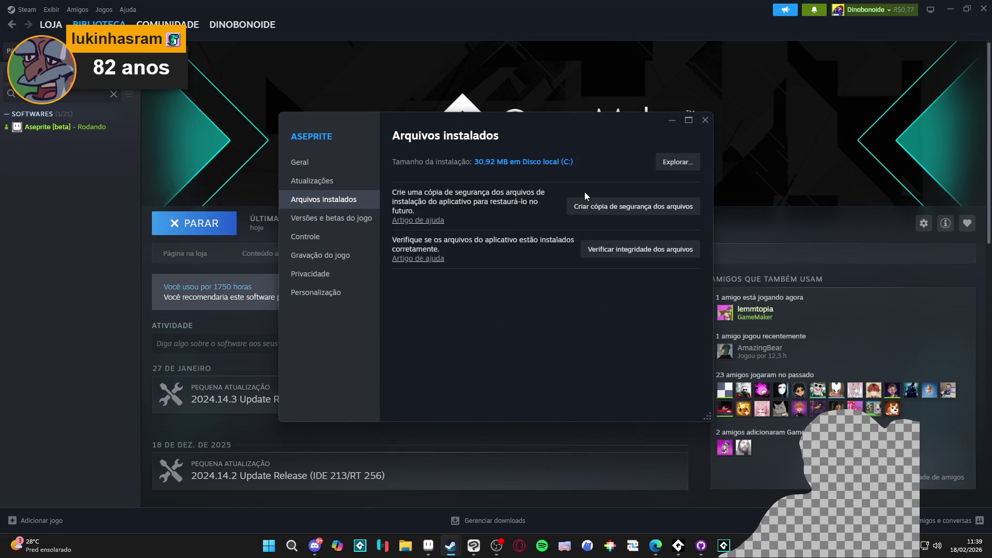
left_click(678, 163)
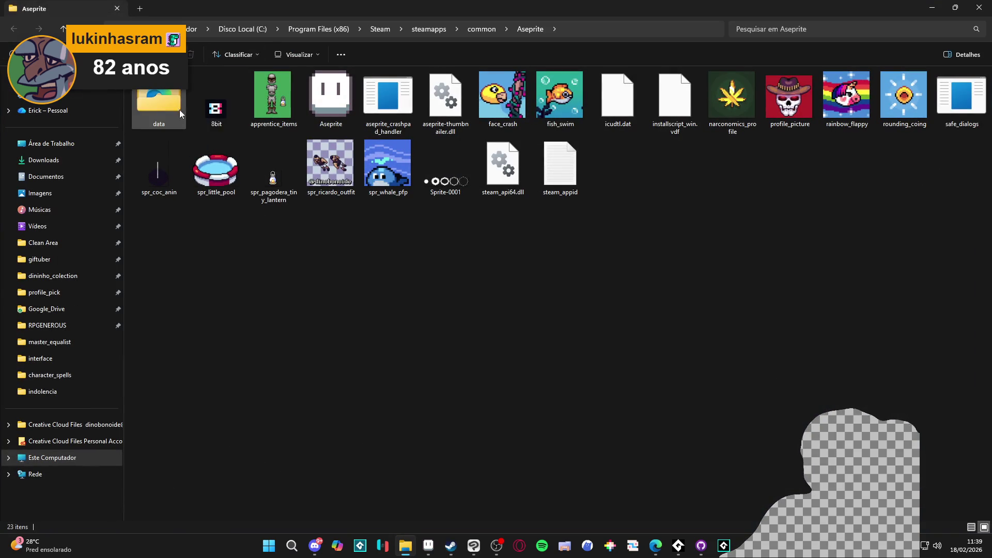
Browse into data\palettes, select then deselect gunsgax20-1x, and return to Aseprite
double_click(159, 97)
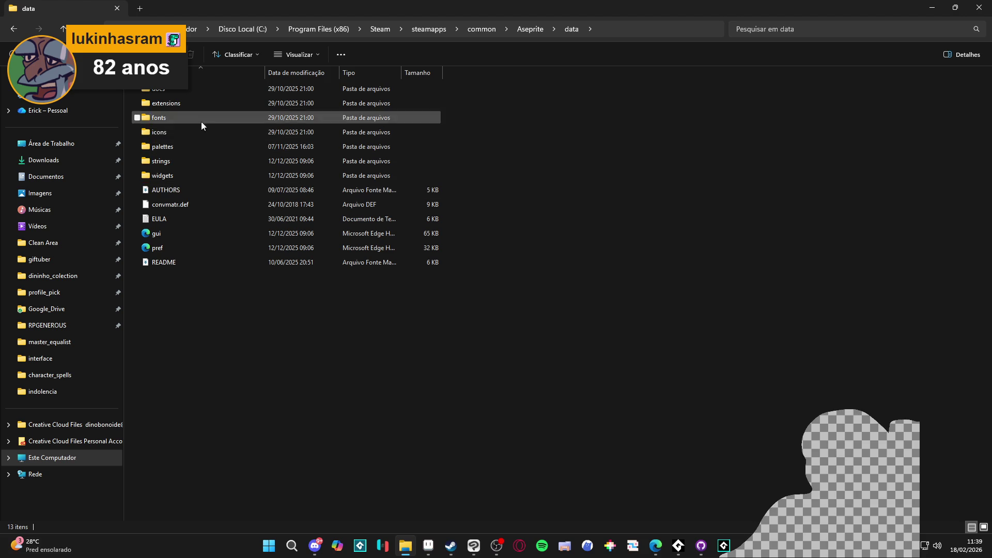
double_click(163, 147)
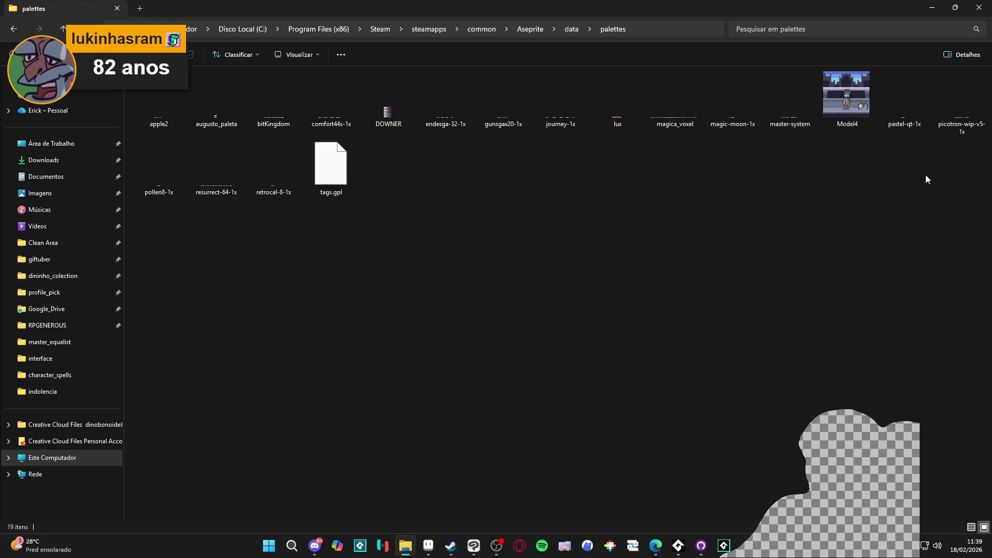
left_click(479, 122)
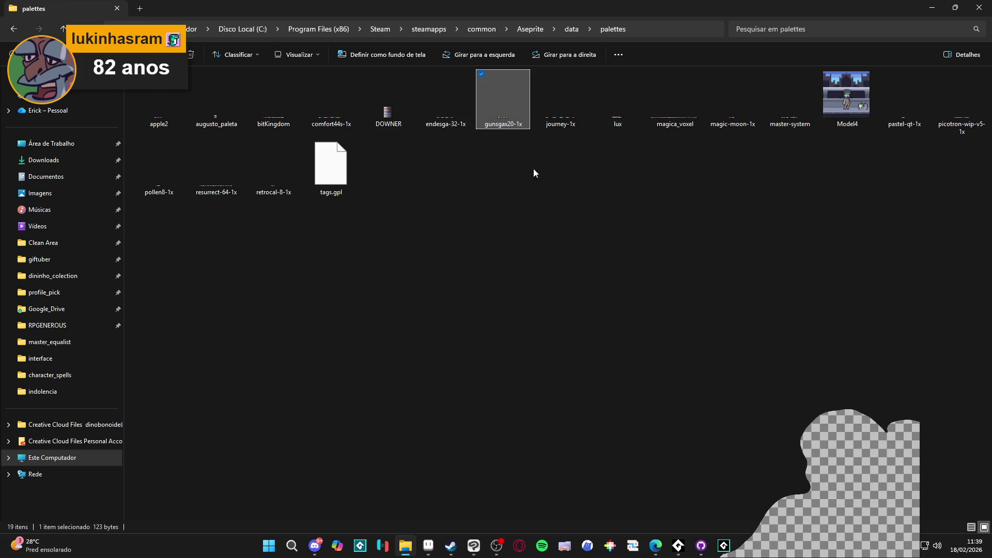
left_click(669, 237)
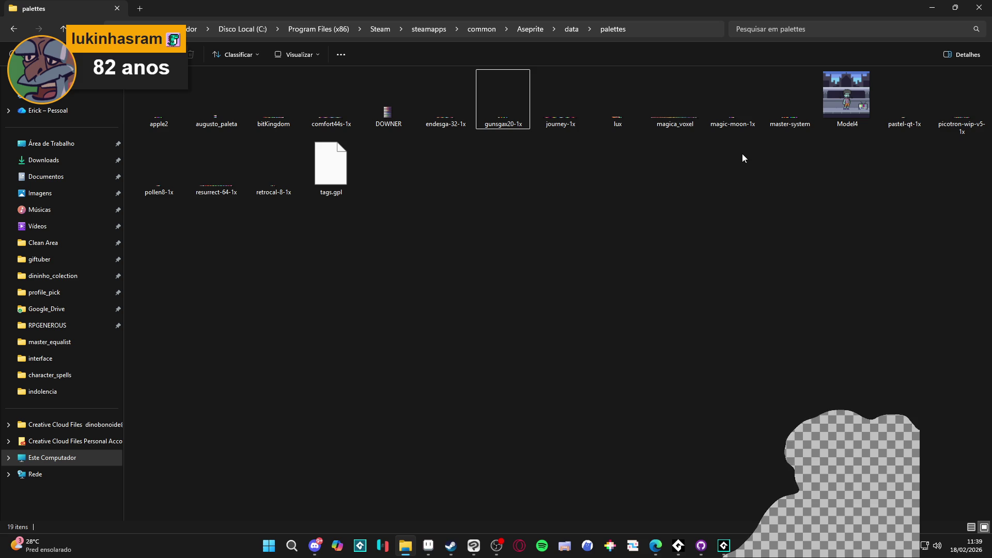
key("alt+Tab")
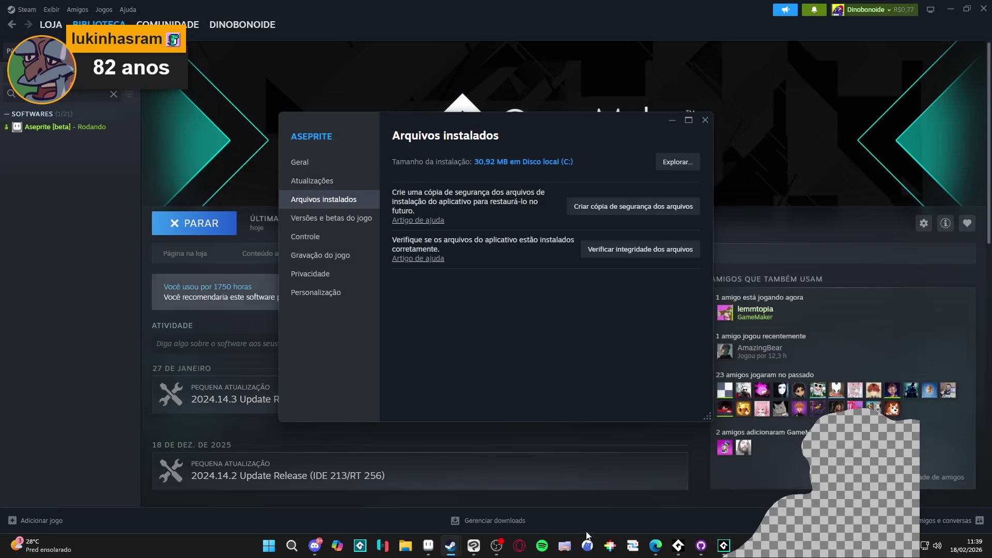
left_click(428, 545)
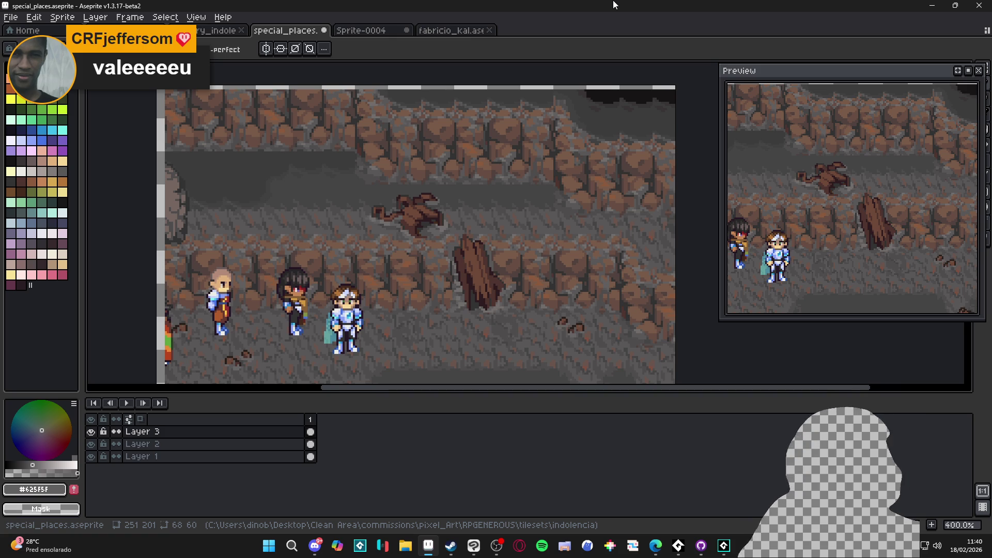
Zoom into the cave scene of special_places.aseprite
scroll(463, 323, "up", 1)
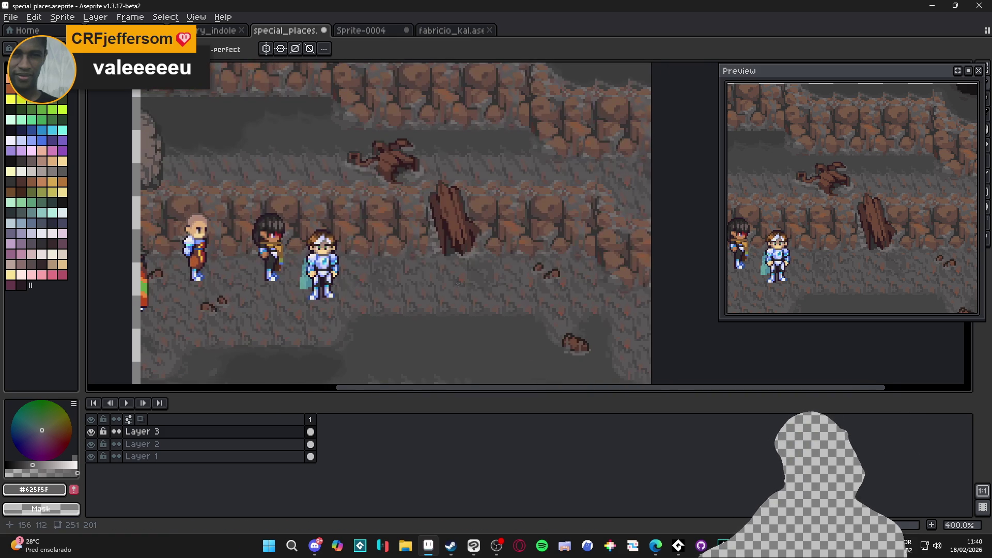
Zoom near the plank and eyedrop the dark floor grey #4f4d4d
scroll(466, 289, "up", 4)
scroll(465, 274, "down", 5)
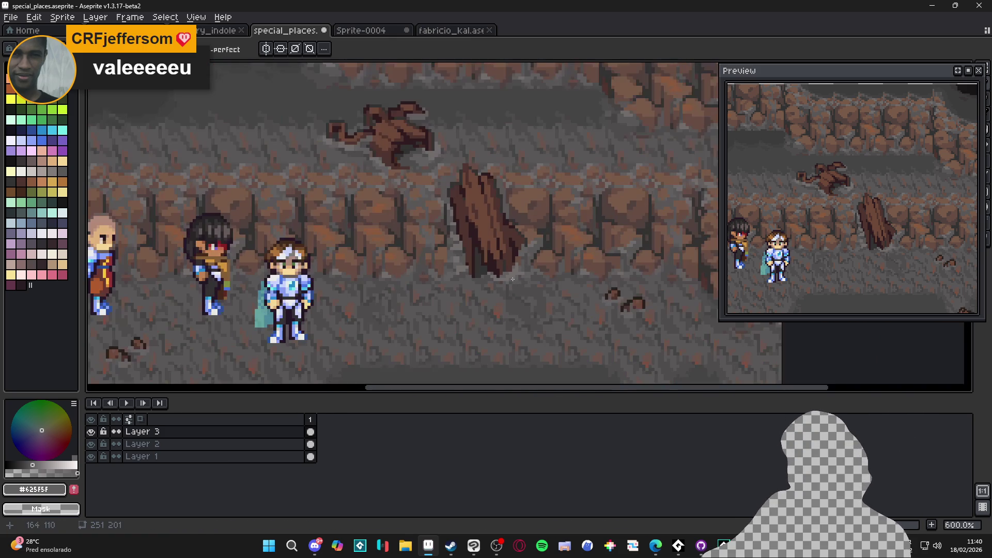
scroll(492, 284, "up", 3)
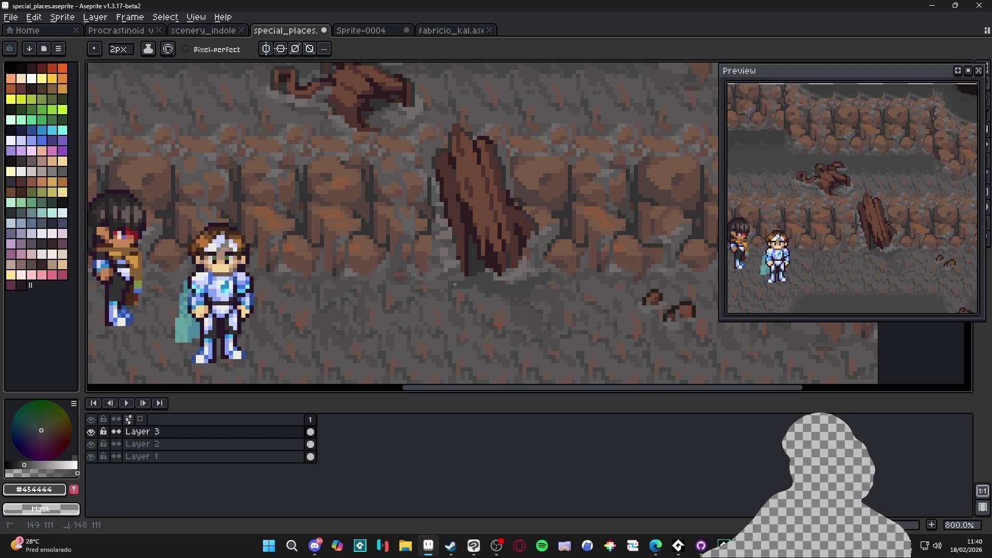
left_click(495, 305, "alt")
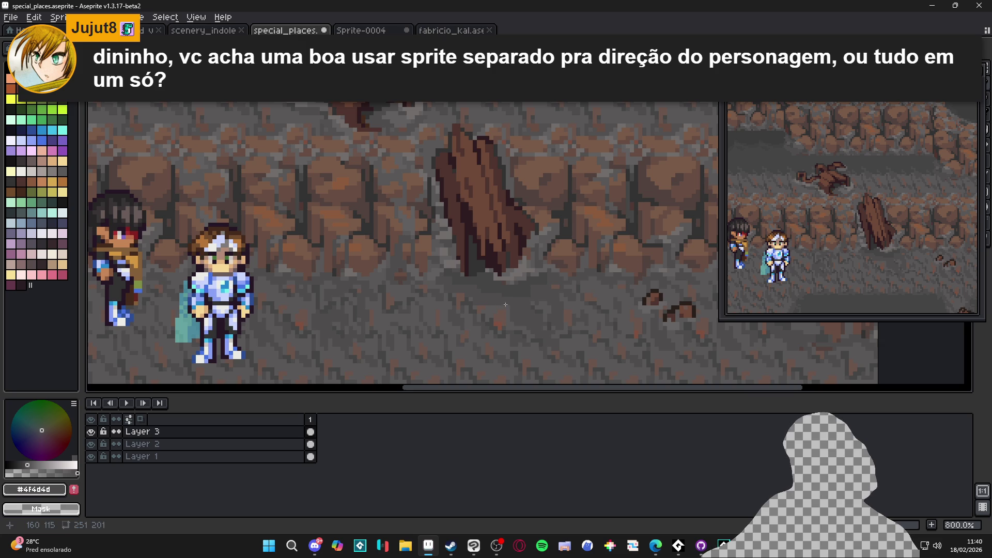
scroll(475, 308, "down", 1)
scroll(474, 309, "up", 1)
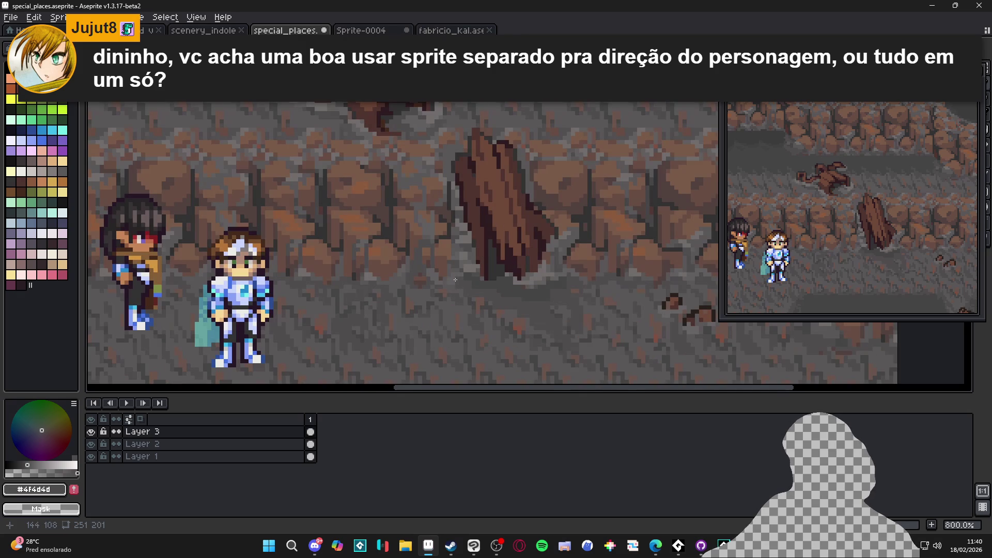
left_click(459, 279)
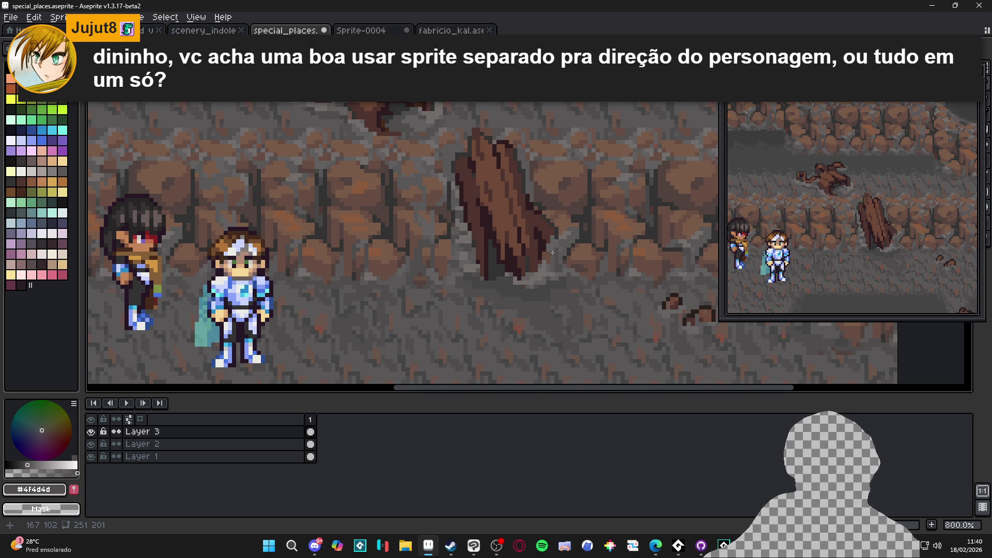
scroll(563, 263, "down", 3)
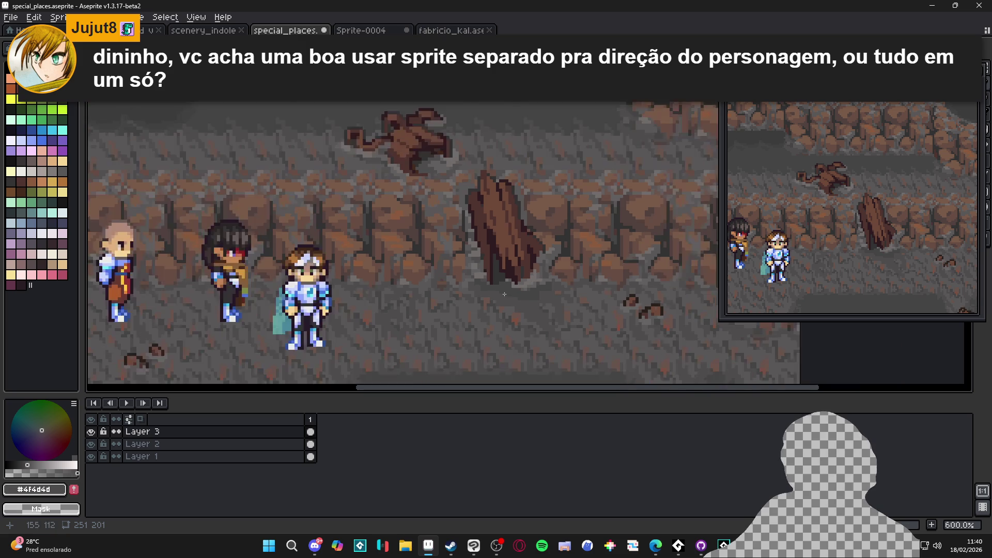
Sample a mid grey from the stone floor beside the leaning plank
scroll(510, 281, "up", 6)
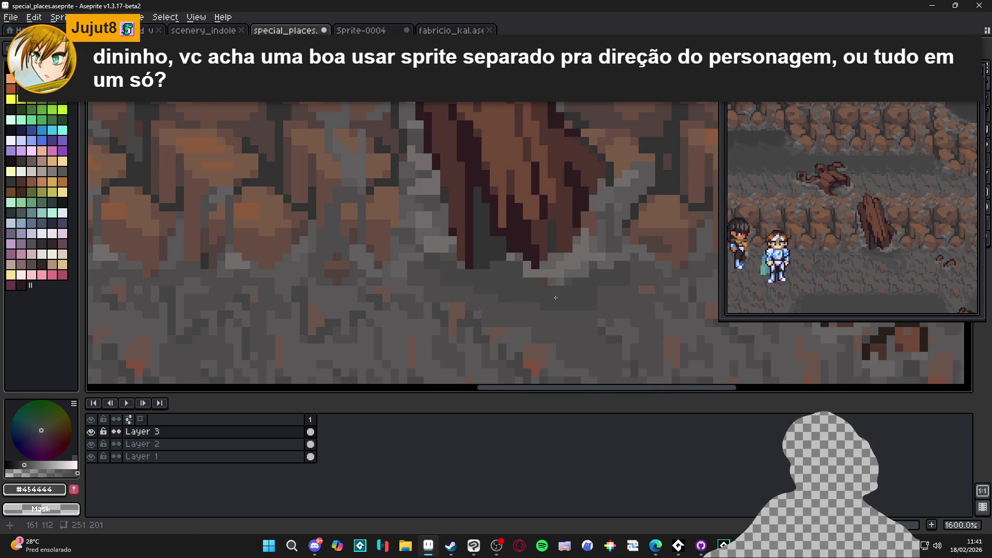
scroll(479, 289, "down", 3)
scroll(548, 306, "up", 3)
scroll(559, 306, "down", 3)
scroll(575, 306, "up", 3)
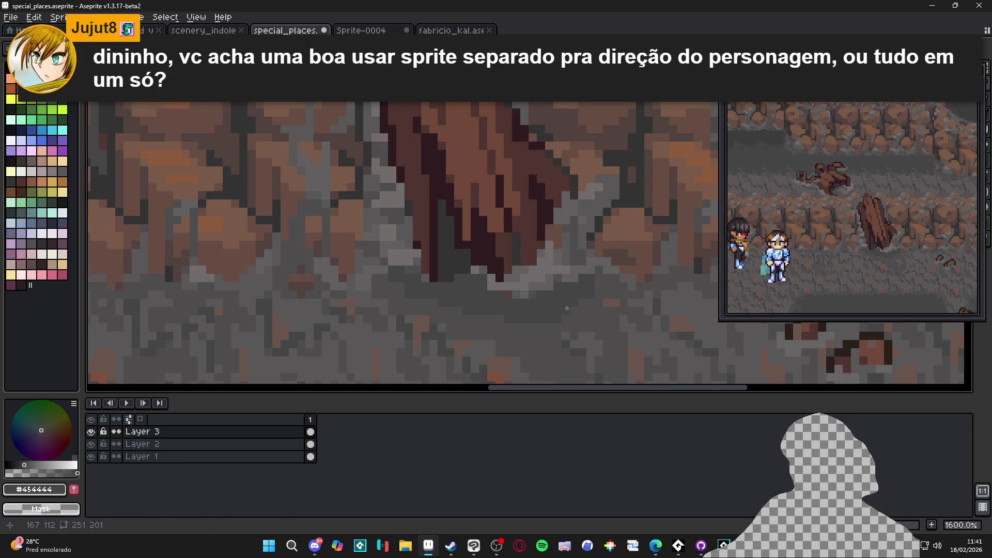
key("e")
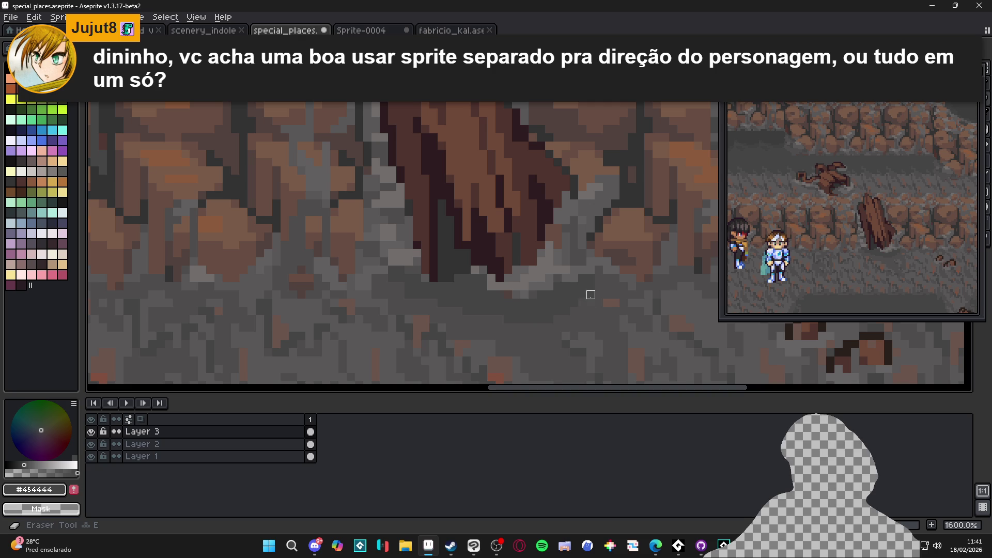
scroll(590, 294, "down", 3)
scroll(543, 290, "up", 3)
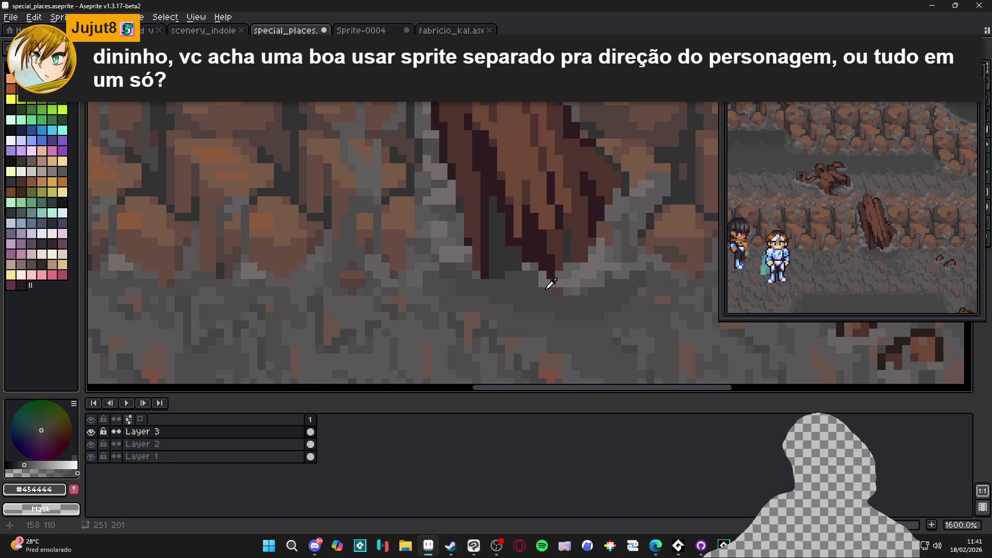
left_click(564, 268, "alt")
left_click(531, 276, "alt")
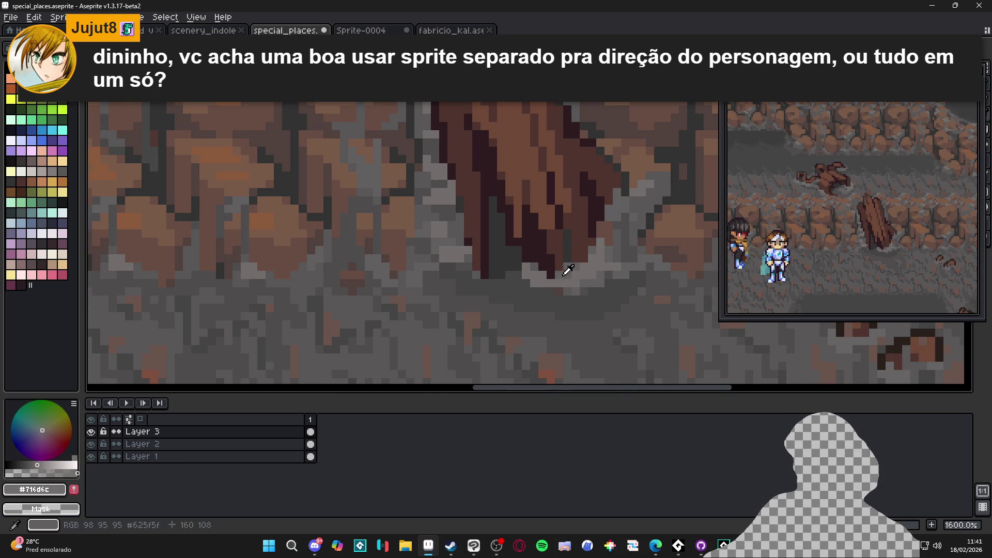
left_click(527, 285, "alt")
At close zoom, paint a grey #625F5F pixel on the floor under the plank
scroll(536, 288, "down", 3)
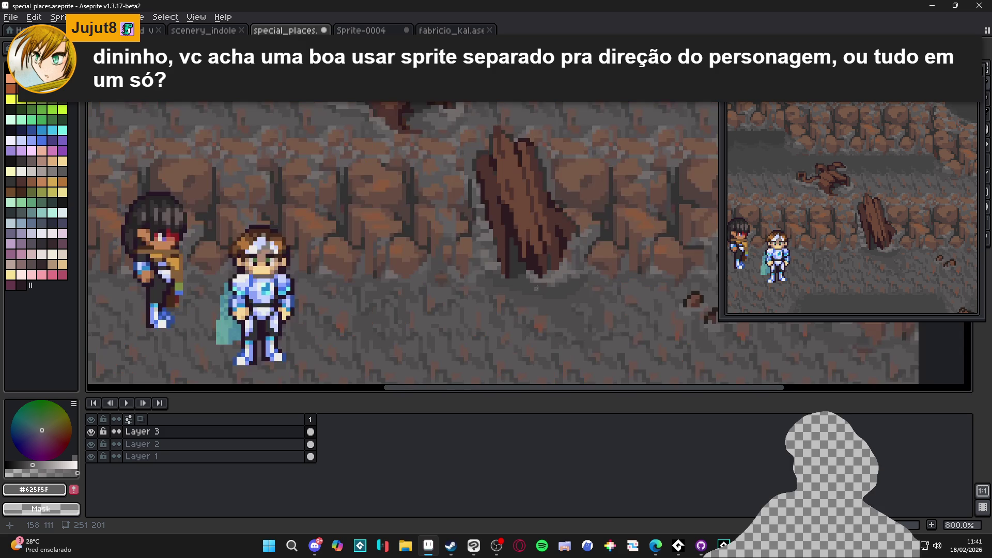
scroll(541, 288, "down", 3)
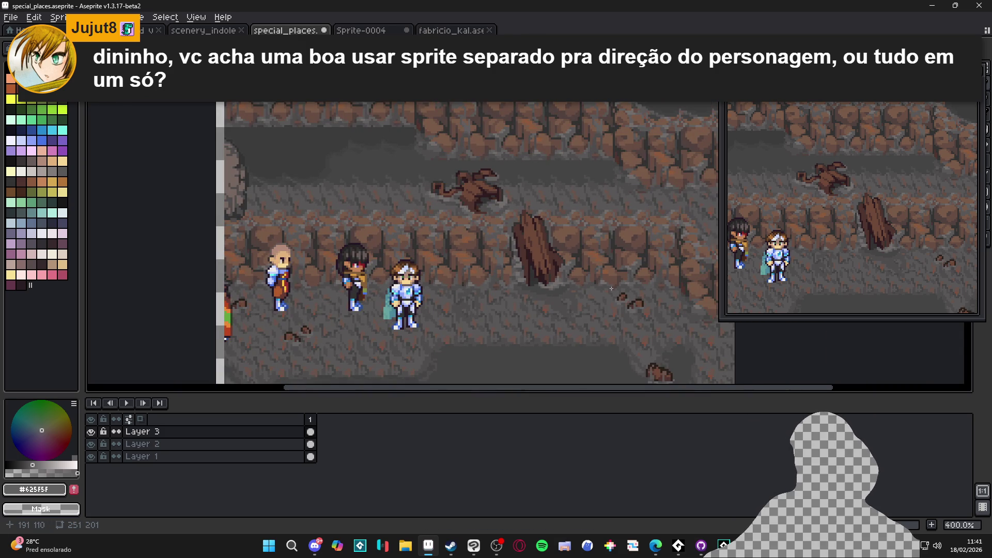
scroll(573, 286, "up", 4)
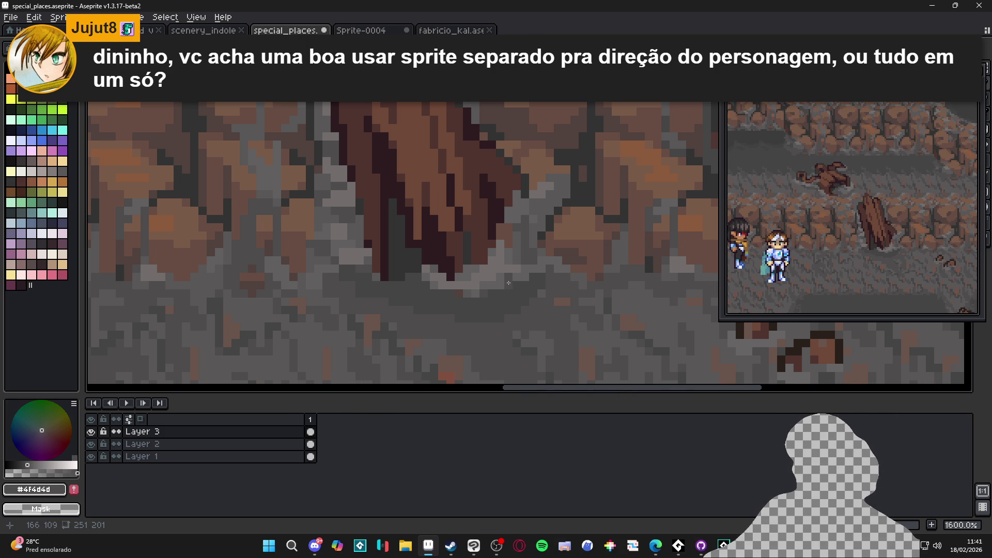
key("ctrl")
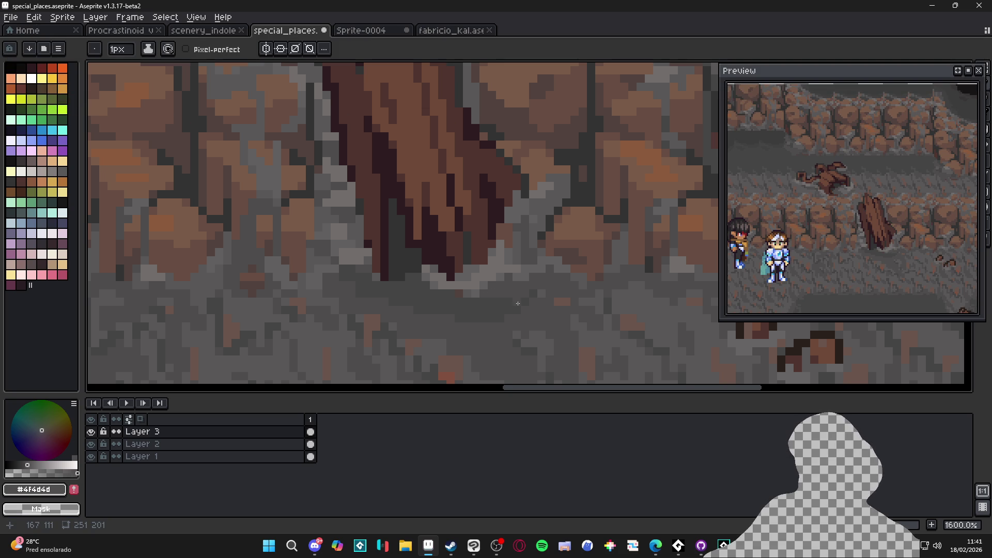
left_click(483, 301)
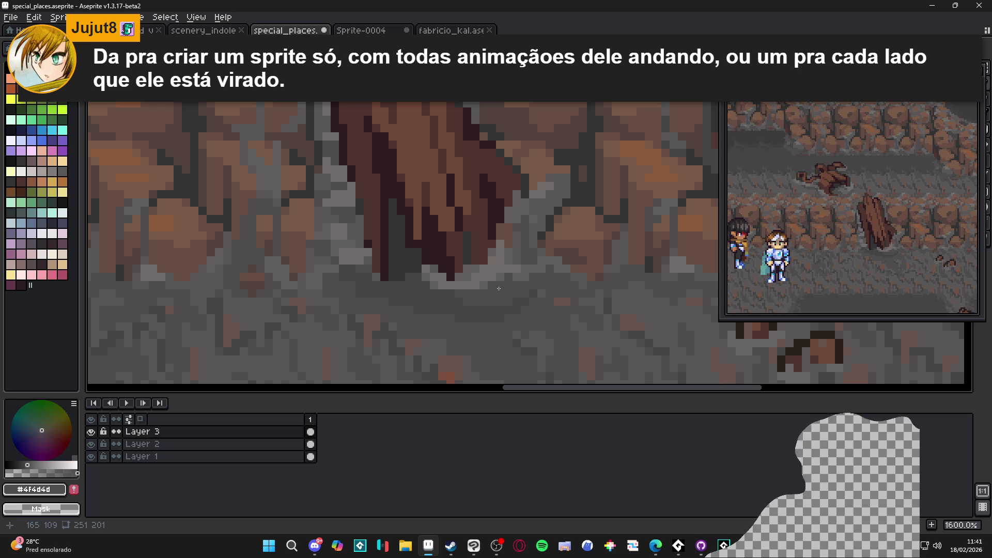
scroll(499, 288, "up", 2)
Pick light grey #625F5F and dot pixels and a line along the floor under the plank
left_click(485, 283, "alt")
left_click(466, 296)
left_click(479, 296)
mouse_move(454, 296)
left_mouse_down()
mouse_move(455, 309)
mouse_move(491, 309)
mouse_move(503, 284)
mouse_move(505, 293)
left_mouse_up()
left_click(492, 307)
left_click(516, 271)
left_click(517, 283)
scroll(516, 301, "down", 5)
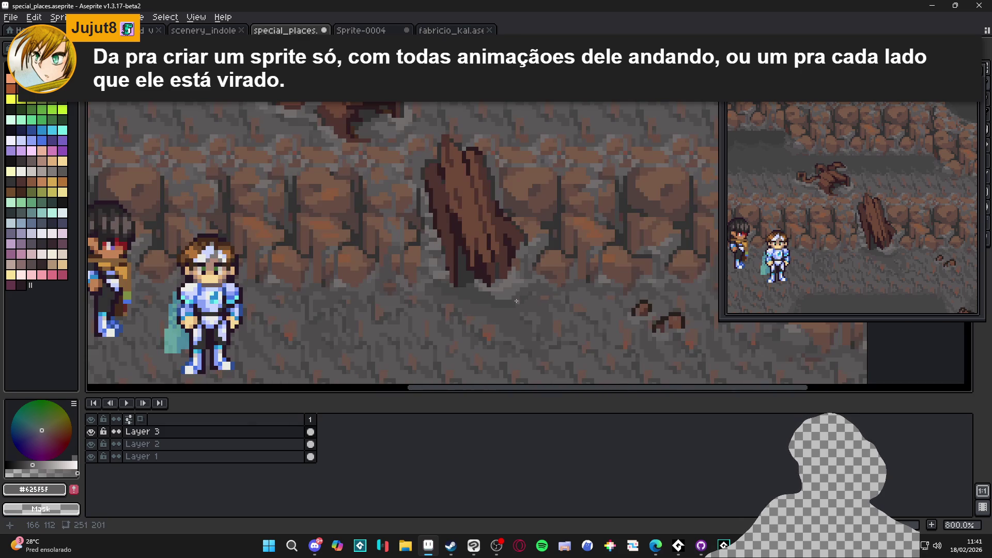
scroll(513, 300, "up", 2)
Alternate dark grey #4F4D4D and light grey #625F5F pixels by the plank tip and lower edge
left_click(504, 299, "alt")
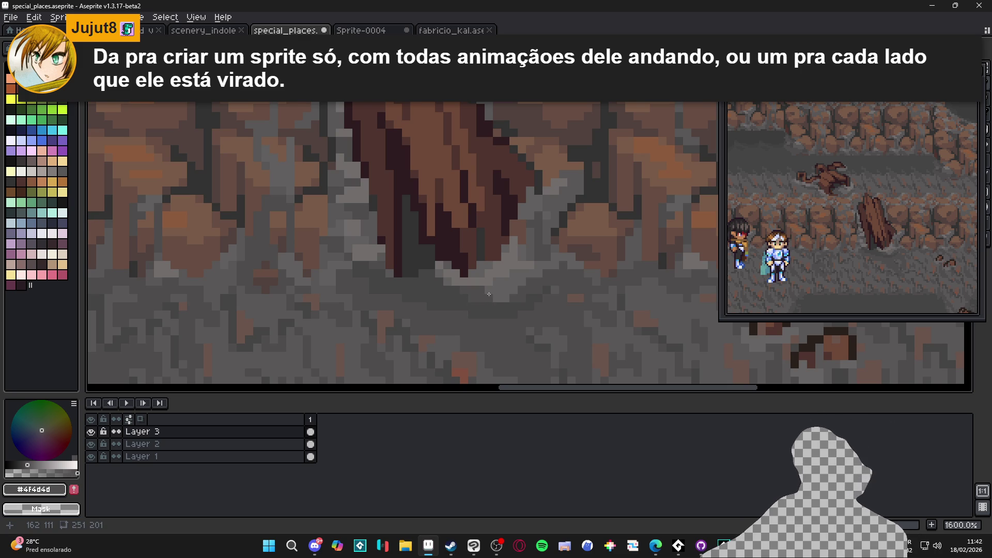
scroll(450, 296, "up", 2)
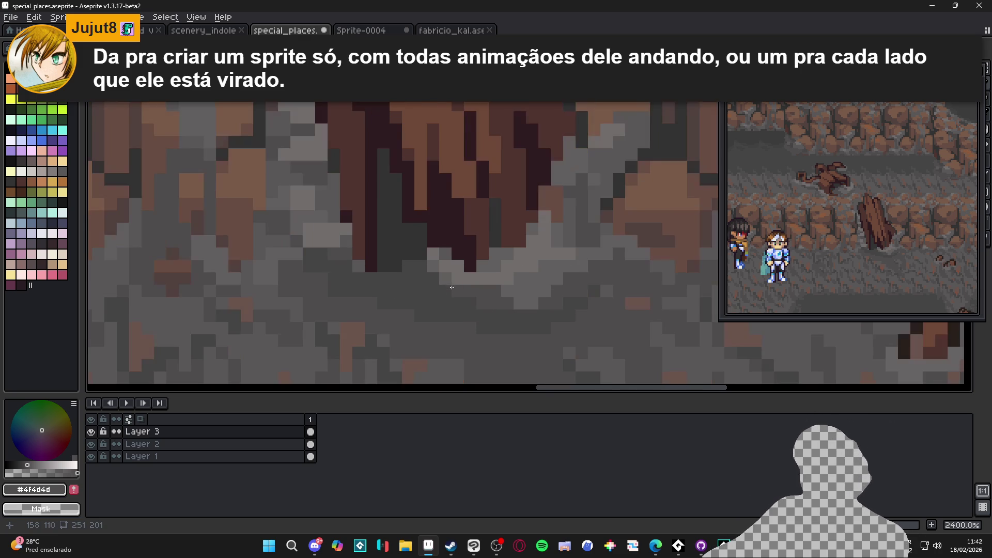
left_click(453, 276, "alt")
left_click(446, 270)
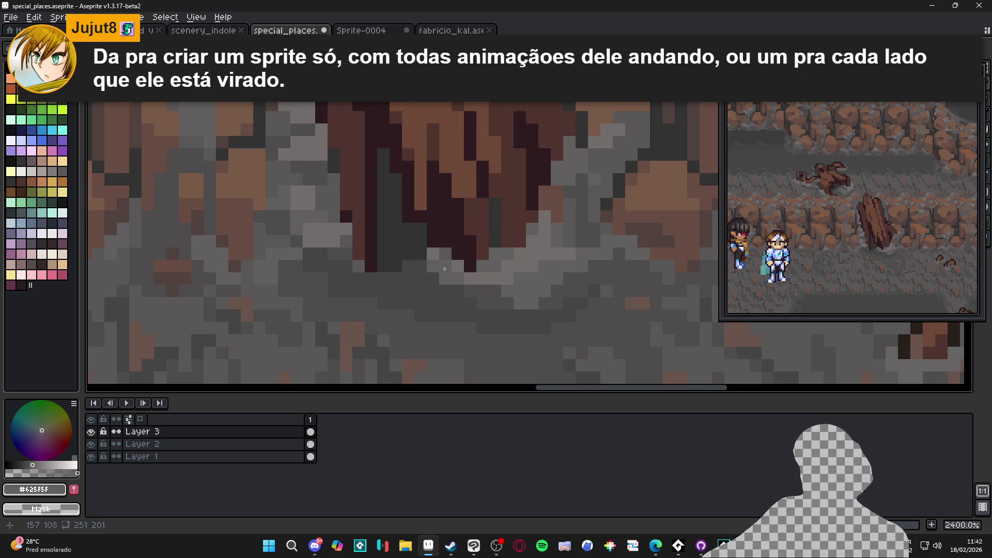
left_click(456, 288, "alt")
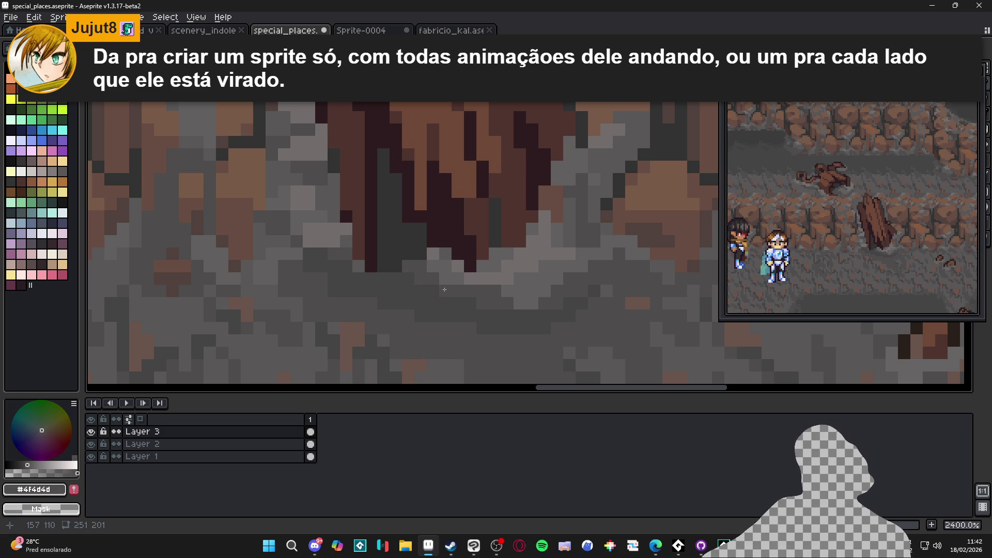
left_click(458, 266)
Paint light grey #625F5F vertical strokes and dots up into the plank base
scroll(458, 267, "up", 1)
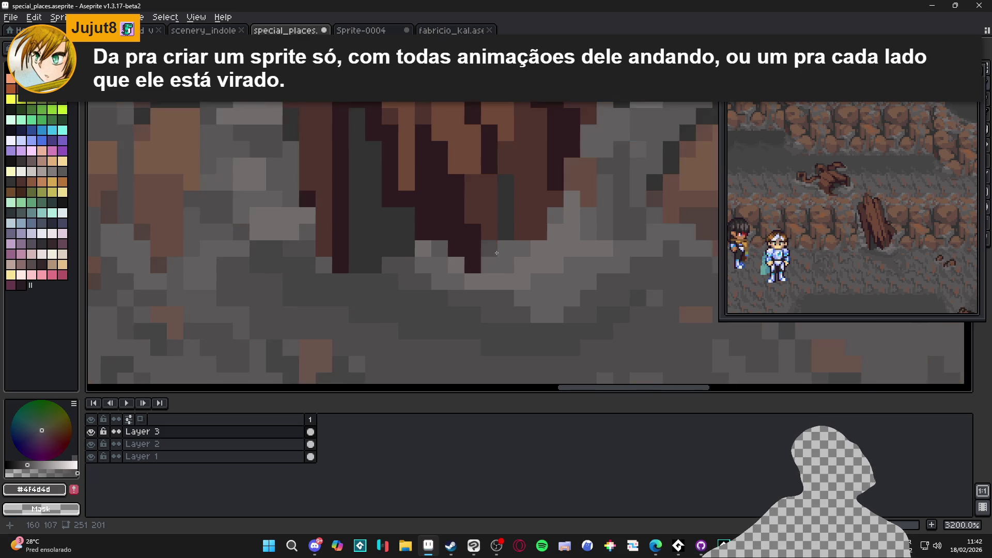
left_click(489, 249)
left_click(507, 228, "alt")
left_click_drag(506, 222, 506, 148)
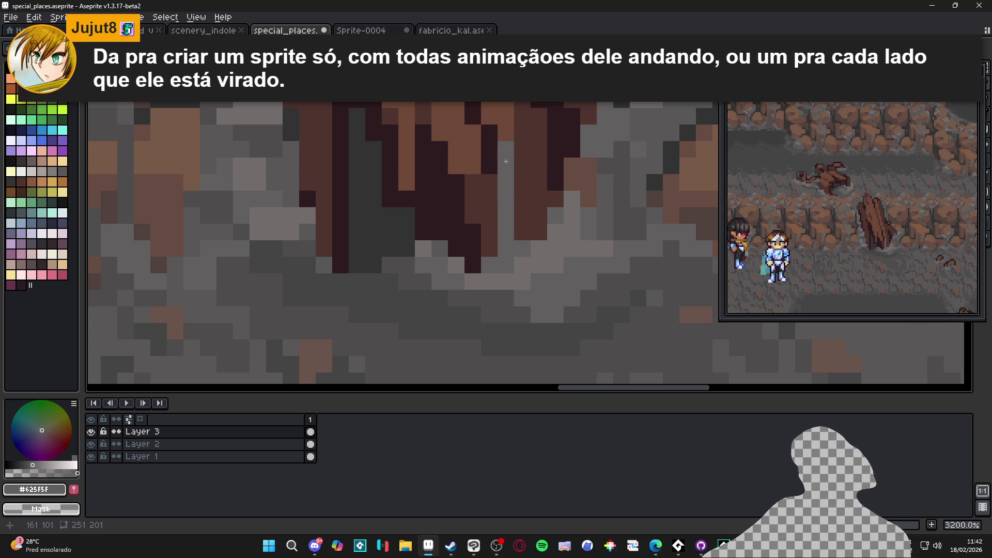
left_click_drag(522, 199, 522, 232)
left_click(538, 232)
left_click(522, 183)
left_click(537, 216)
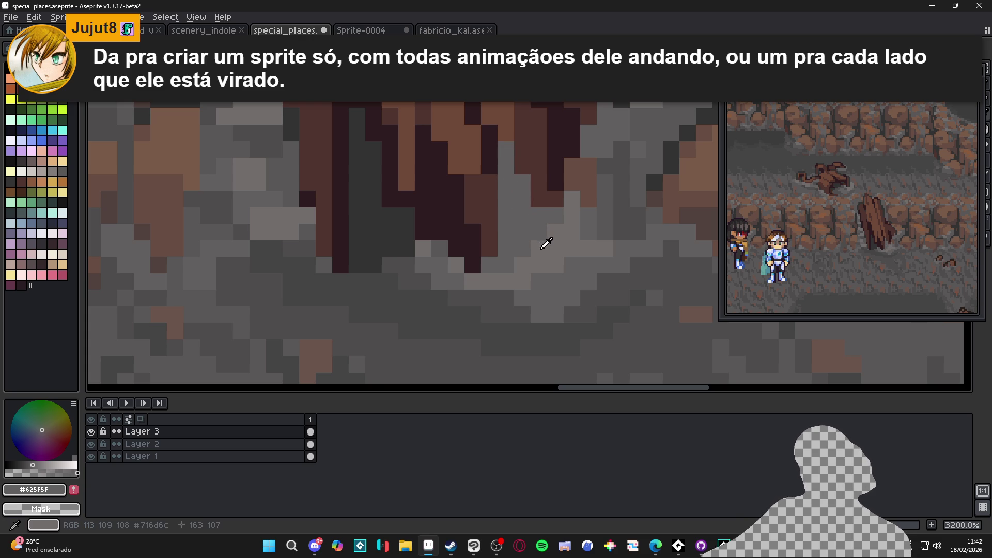
Add a pale grey #716D6C stroke and dots along the plank's bottom edge
left_click(544, 240, "alt")
left_click(506, 199)
left_click_drag(507, 264, 516, 247)
left_click(521, 231)
left_click(507, 182)
left_click(522, 215)
left_click(537, 232)
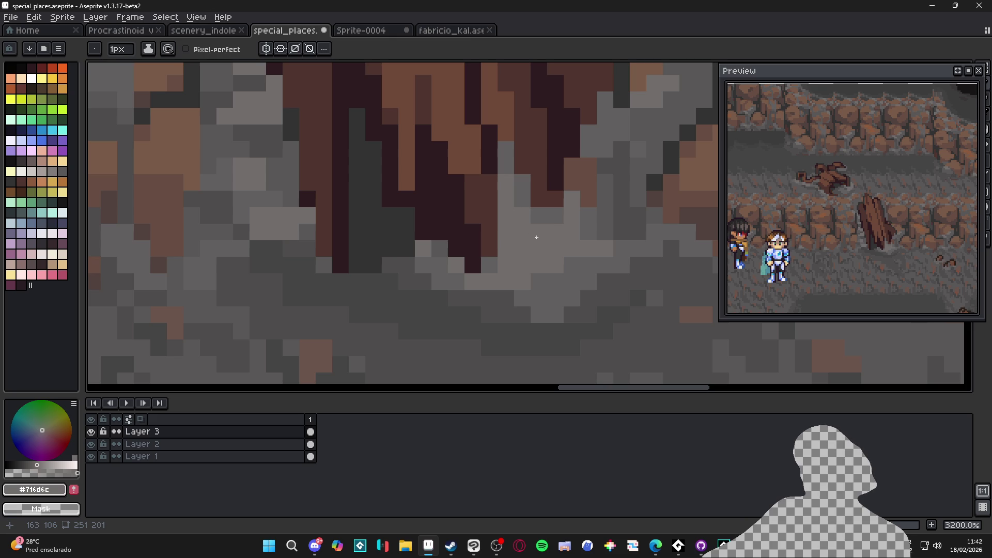
Add two more #625F5F grey pixels near the plank base
scroll(535, 230, "down", 4)
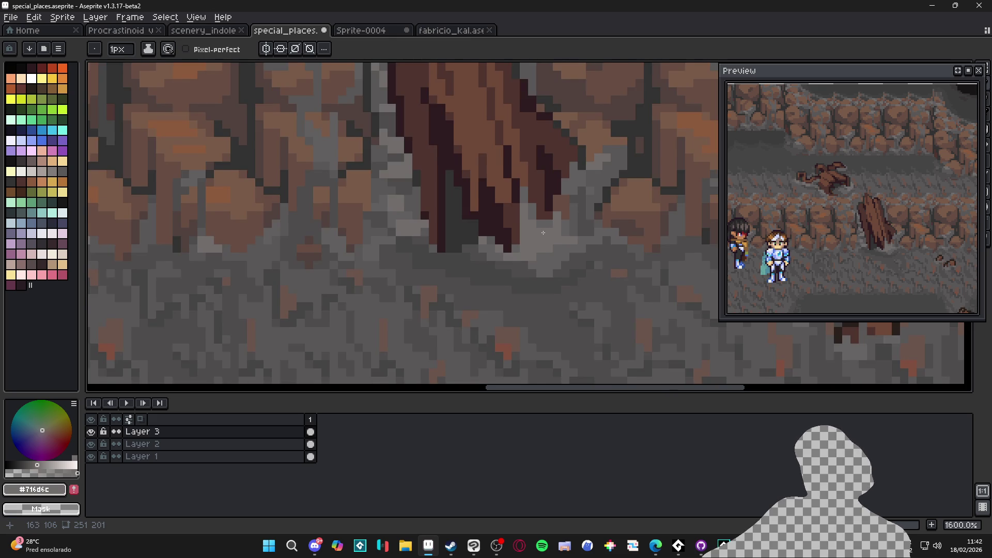
scroll(533, 214, "up", 3)
scroll(535, 216, "up", 1)
left_click(543, 222, "alt")
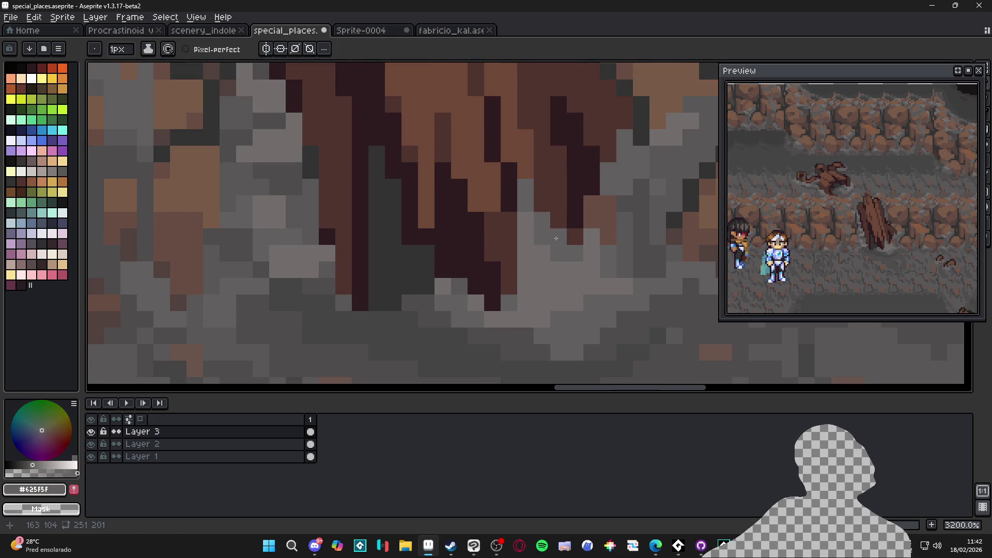
left_click(526, 154)
left_click(541, 186)
Paint two dark grey #4F4D4D vertical strokes up into the plank
scroll(539, 205, "down", 3)
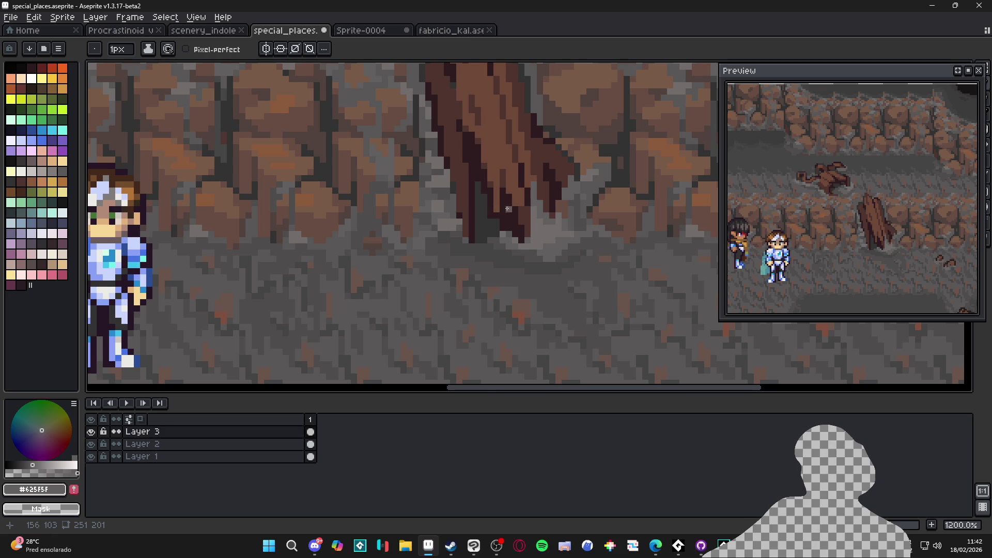
scroll(568, 187, "up", 4)
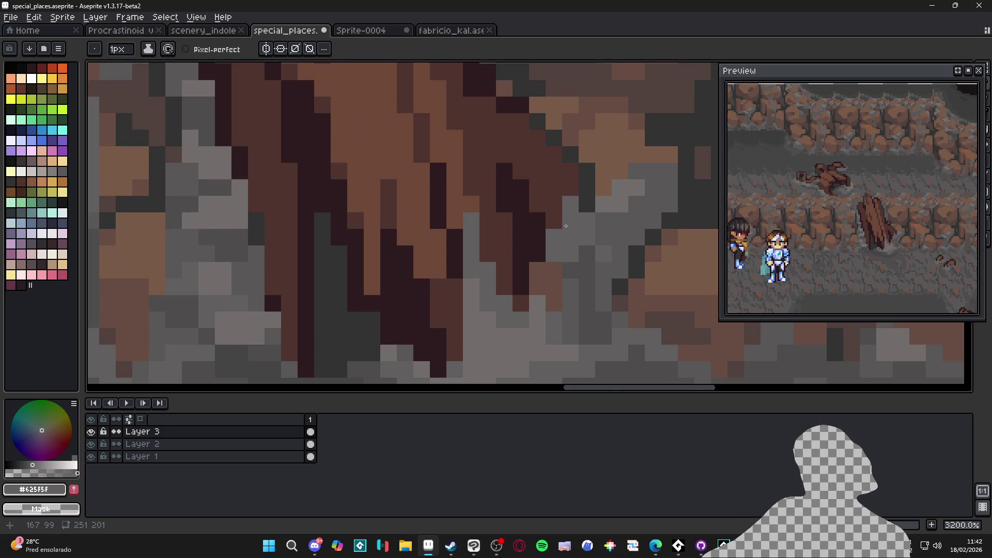
left_click(588, 268, "alt")
left_click_drag(554, 207, 549, 139)
left_click_drag(570, 188, 567, 159)
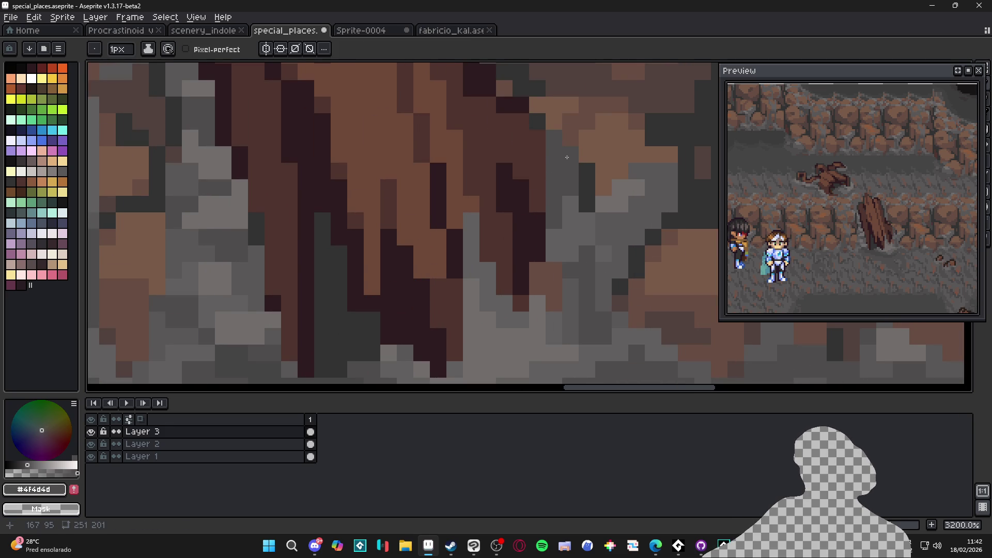
Sample the darkest floor grey #454444, keeping the brush at 1px
scroll(562, 176, "down", 6)
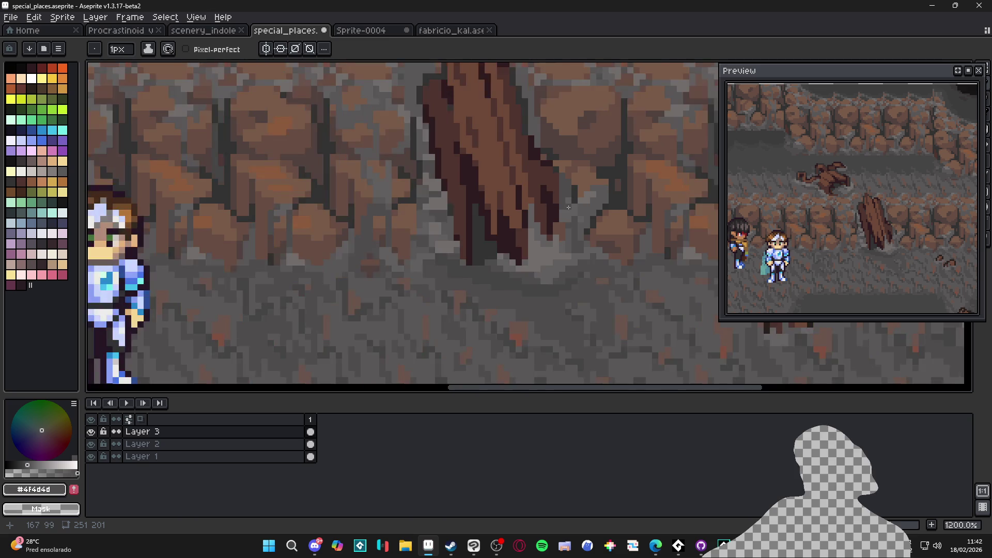
scroll(565, 226, "up", 2)
left_click(558, 239, "alt")
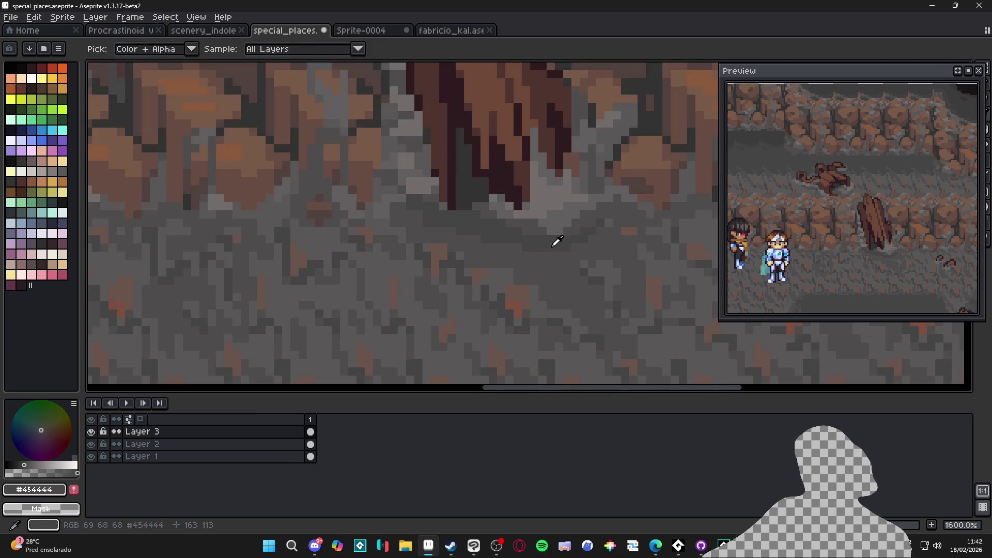
key("plus")
key("minus")
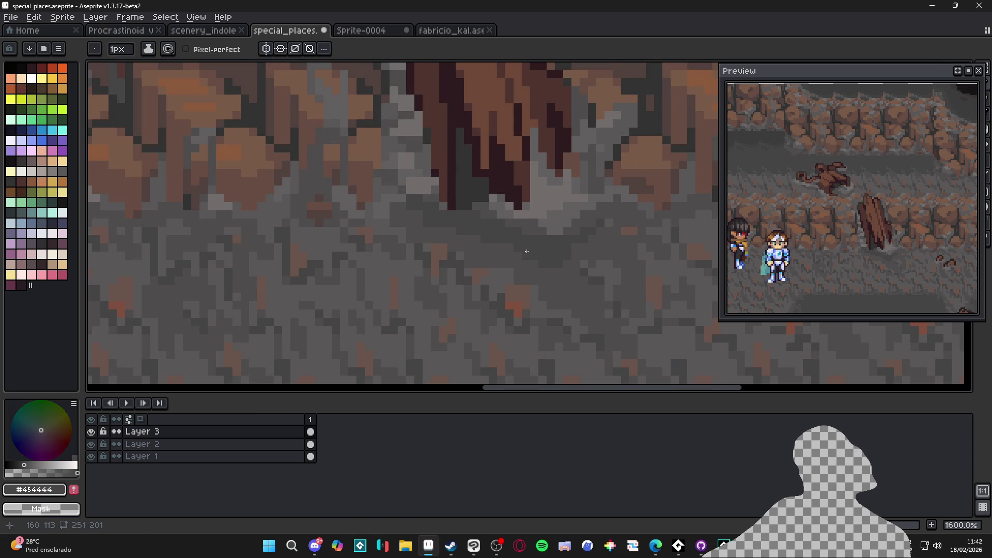
scroll(526, 251, "down", 7)
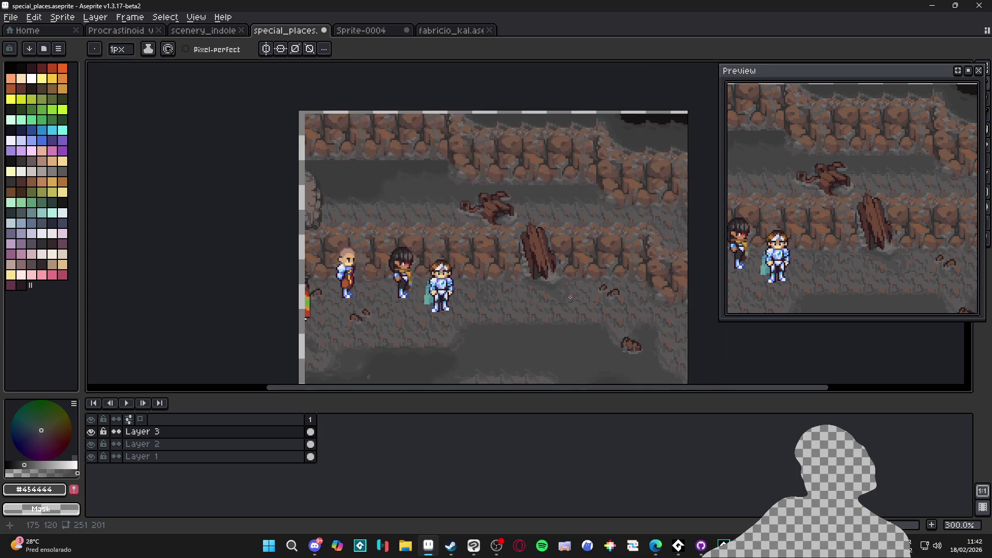
scroll(570, 298, "up", 3)
scroll(561, 298, "up", 2)
key("plus")
key("minus")
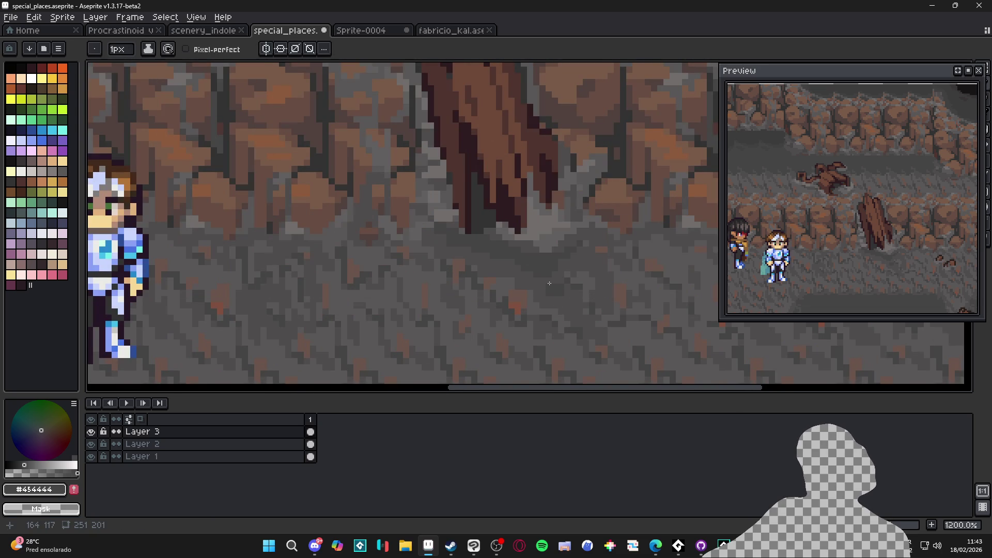
scroll(547, 276, "down", 2)
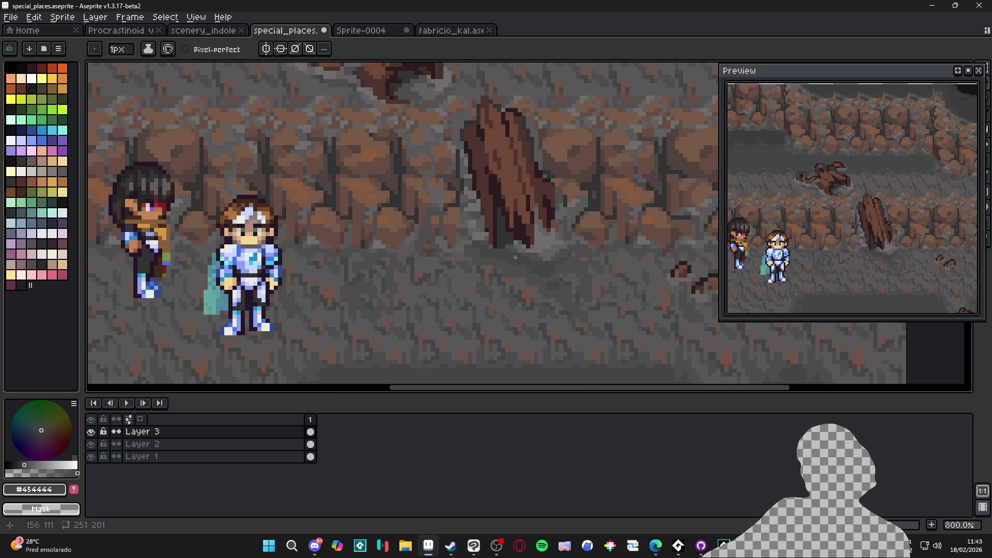
scroll(515, 258, "up", 4)
key("plus")
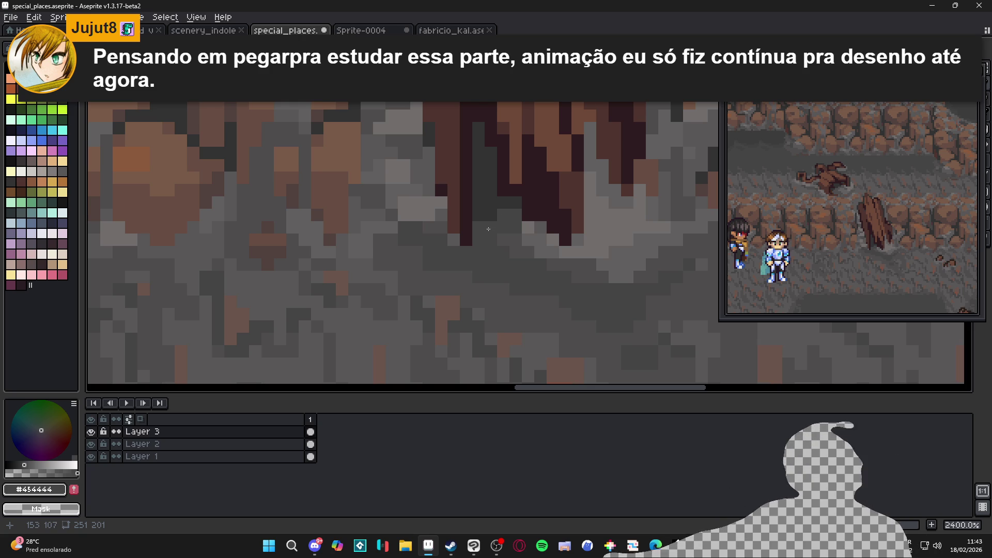
scroll(440, 237, "down", 5)
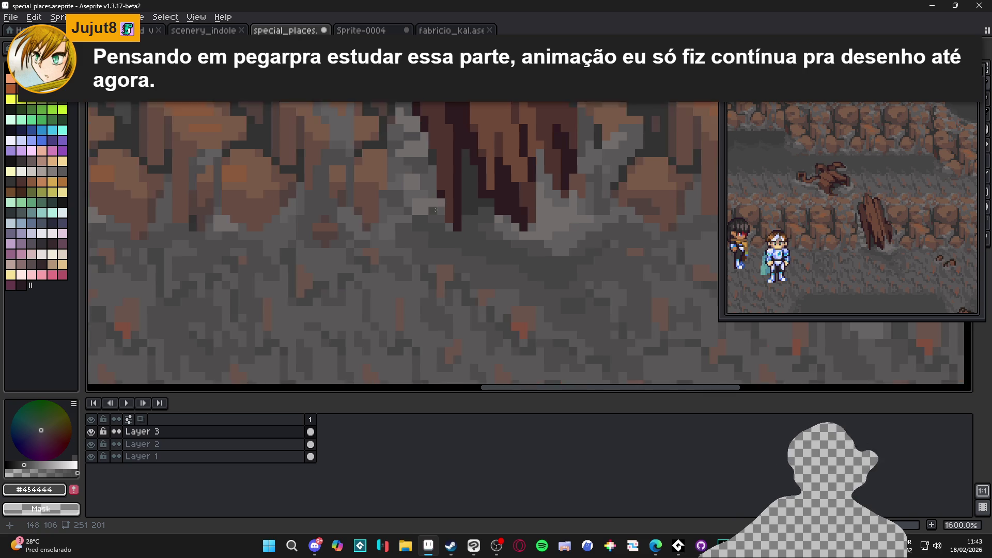
scroll(432, 236, "up", 6)
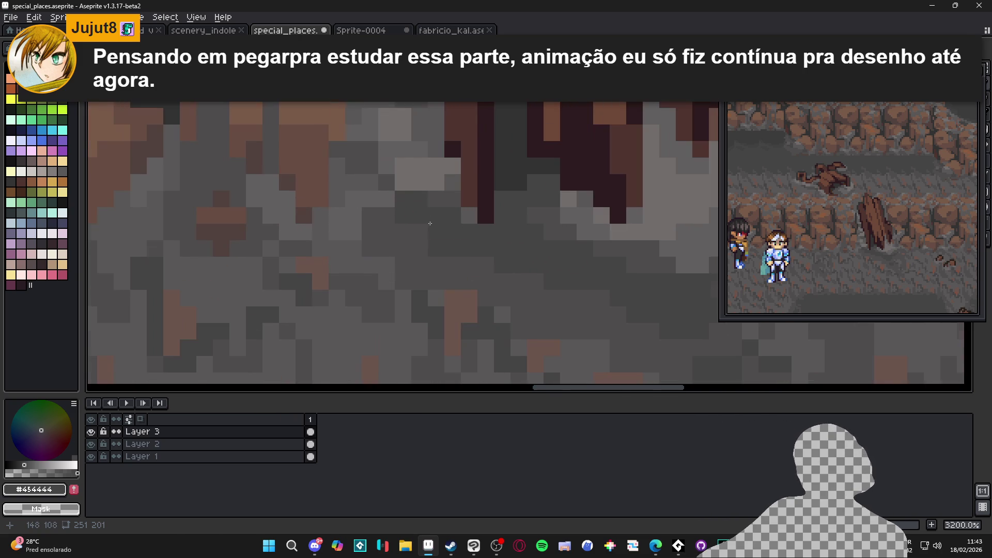
scroll(444, 240, "down", 6)
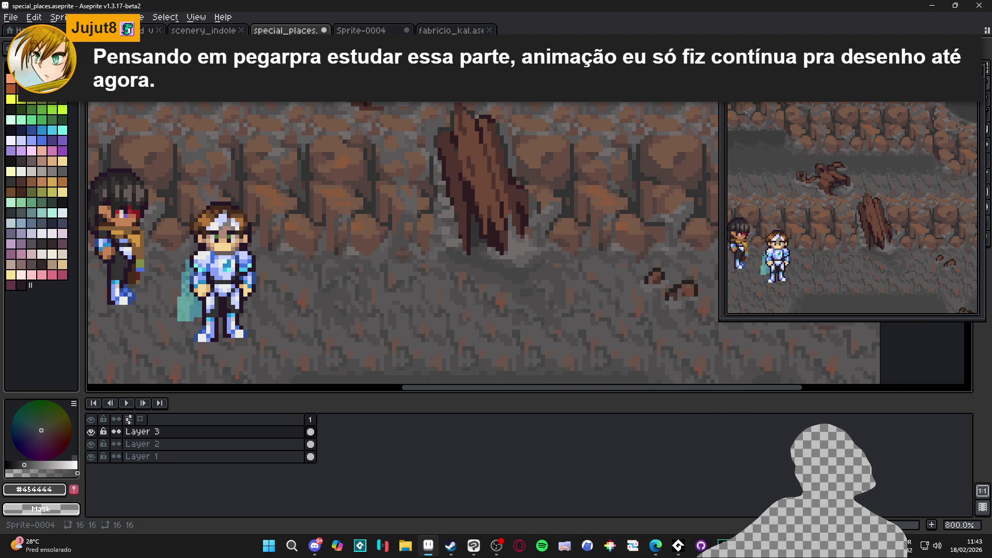
left_click(395, 30)
left_click(446, 32)
Switch over to the Procrastinoid v7 sprite document
key("ctrl+shift+Tab")
key("ctrl+shift+Tab")
key("ctrl+shift+Tab")
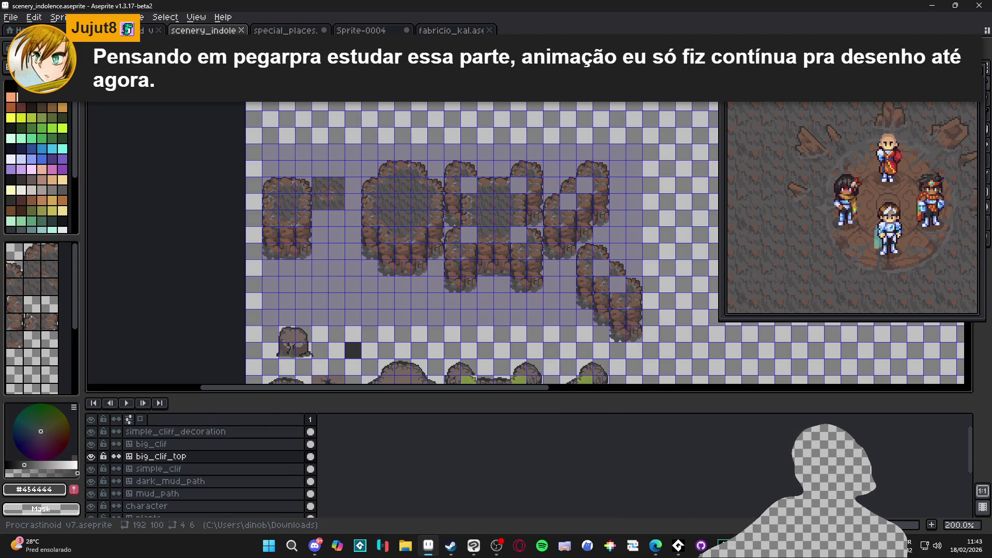
key("ctrl+shift+Tab")
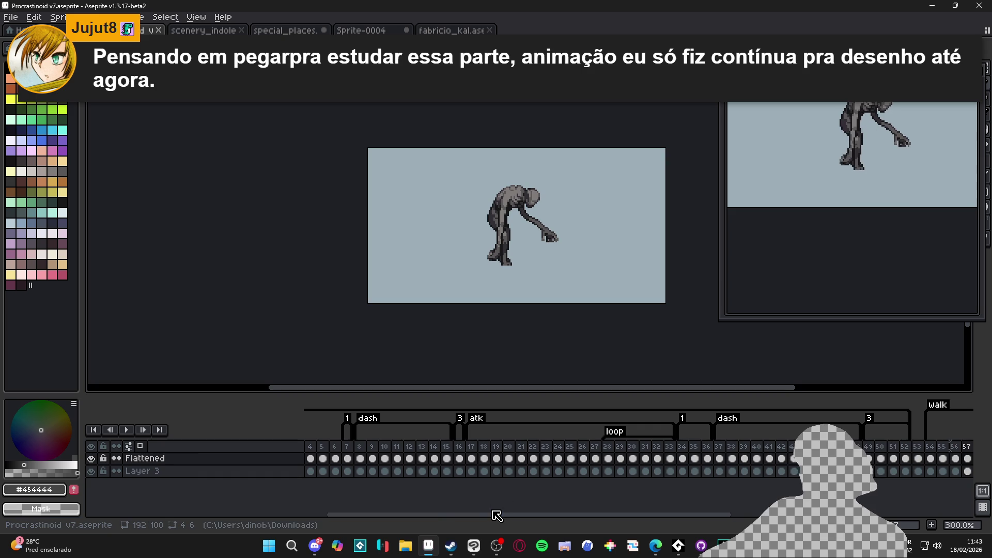
left_click_drag(429, 514, 407, 515)
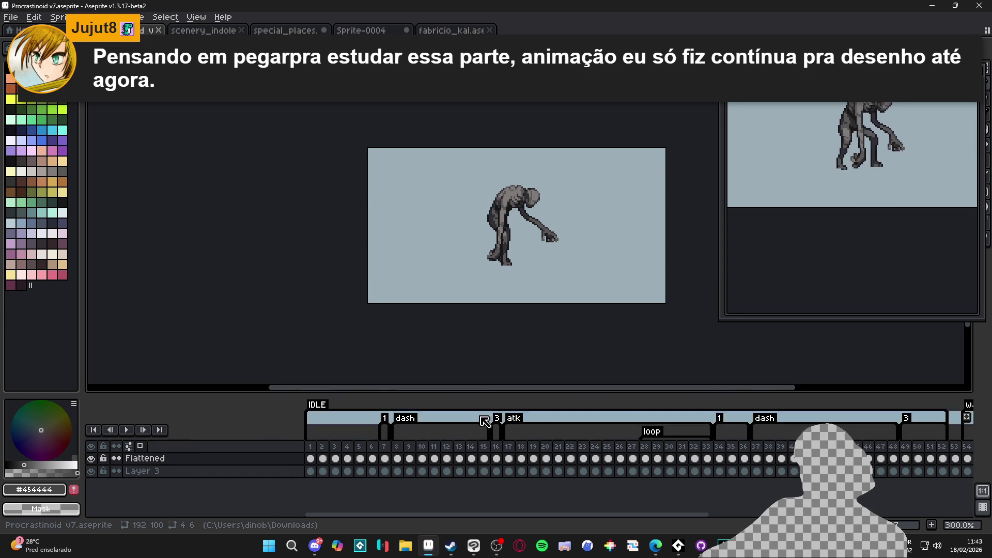
Check the poses in frames 12 and 19, then open Export Sprite Sheet
left_click(335, 446)
left_click(447, 446)
left_click(535, 448)
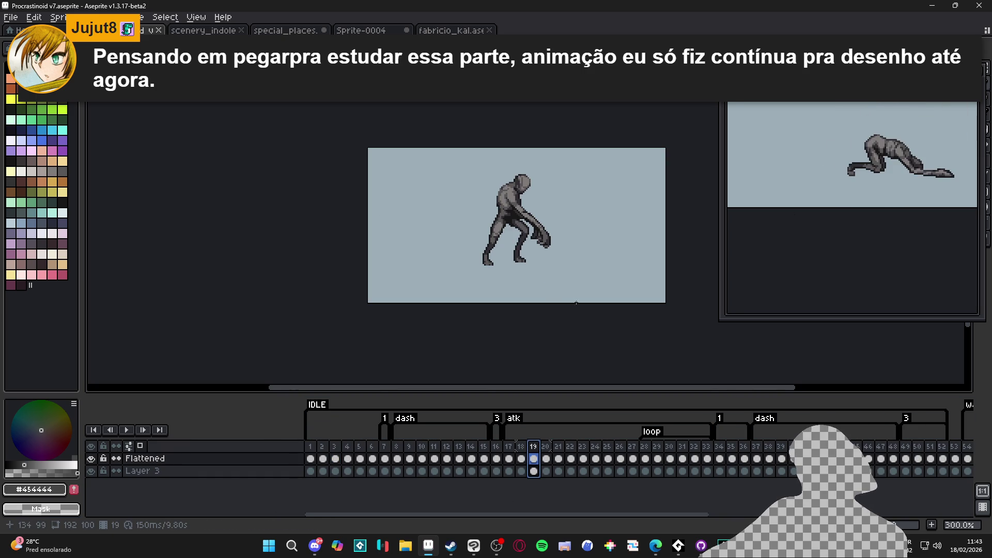
scroll(509, 258, "down", 1)
left_click_drag(519, 279, 362, 260)
key("ctrl+e")
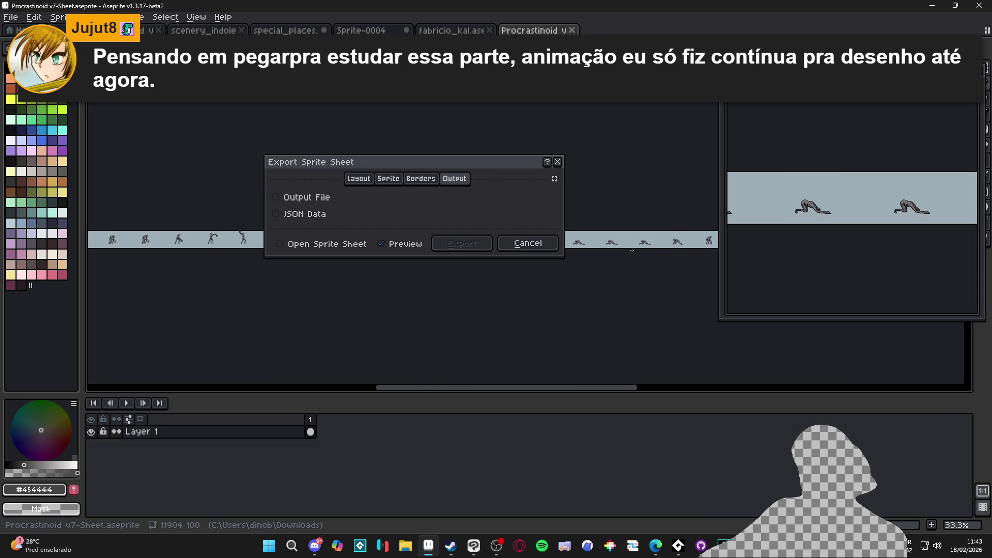
Enable Split Tags, leaving the source and visible-layers options unchanged
left_click(423, 181)
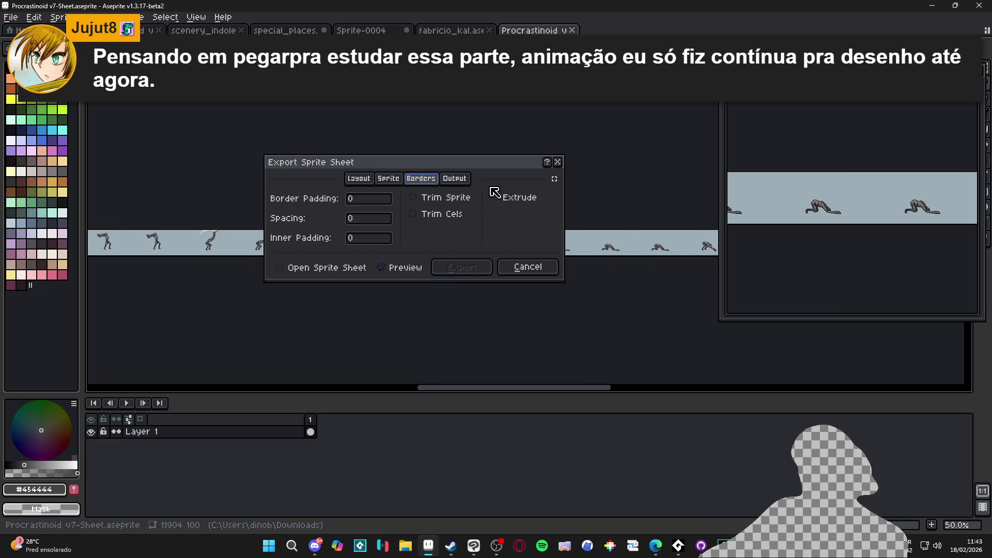
left_click(396, 180)
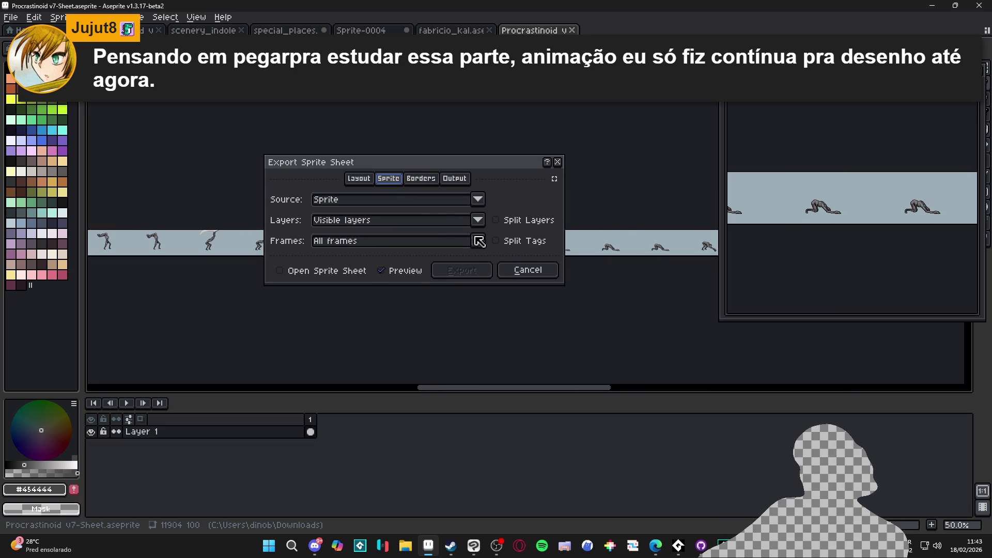
left_click(497, 241)
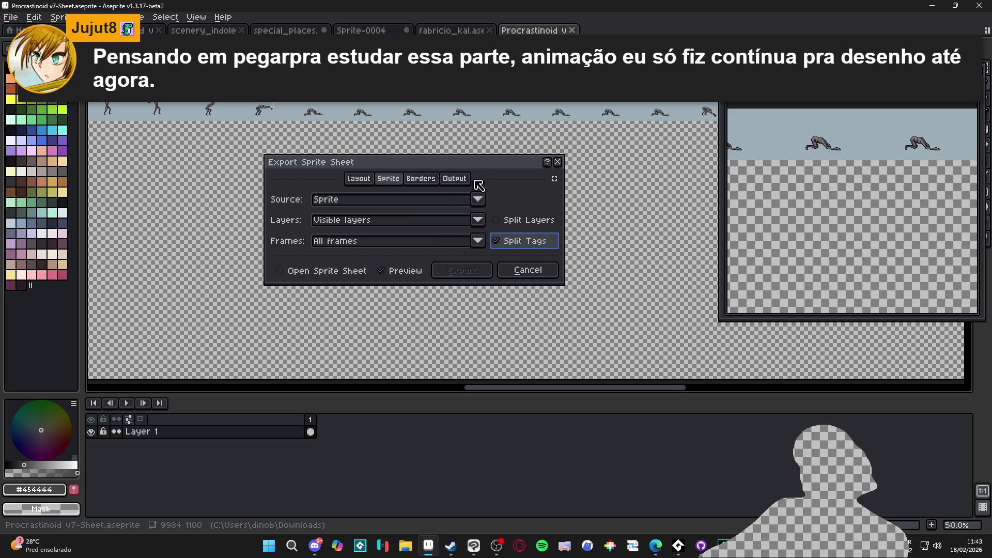
left_click(422, 204)
left_click(423, 216)
left_click(420, 221)
left_click(509, 207)
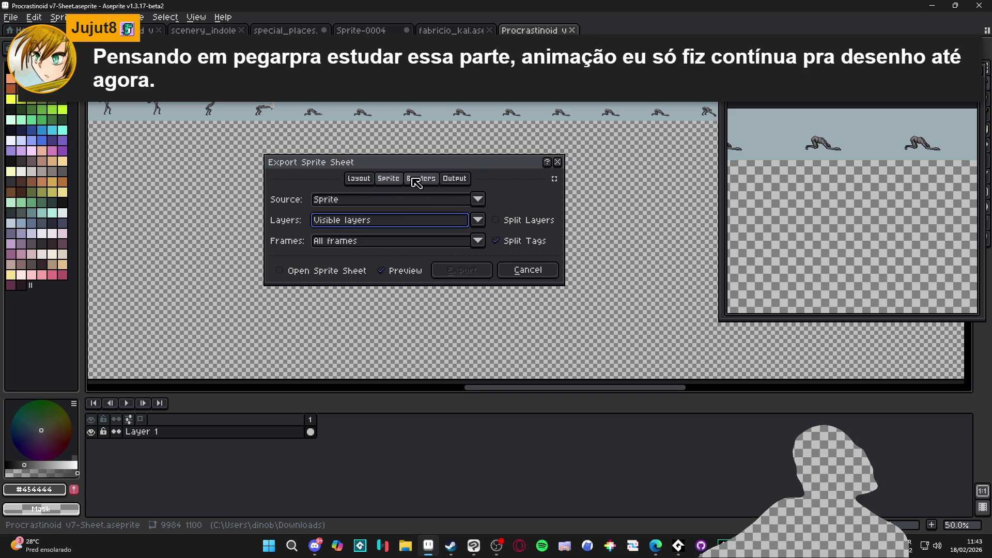
In the layout settings, keep constraints at None and set Sheet Type to Packed
left_click(359, 178)
left_click(416, 225)
left_click(427, 224)
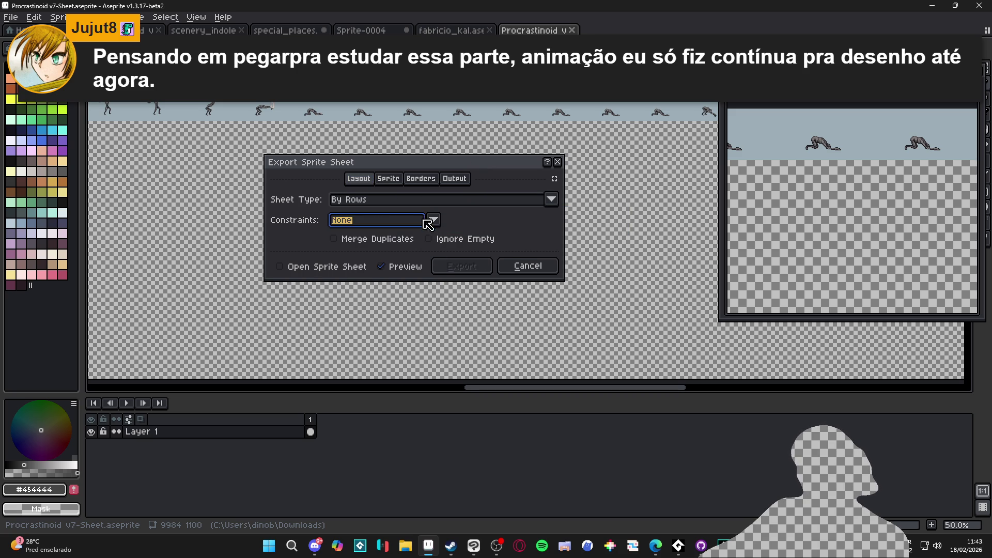
left_click(430, 200)
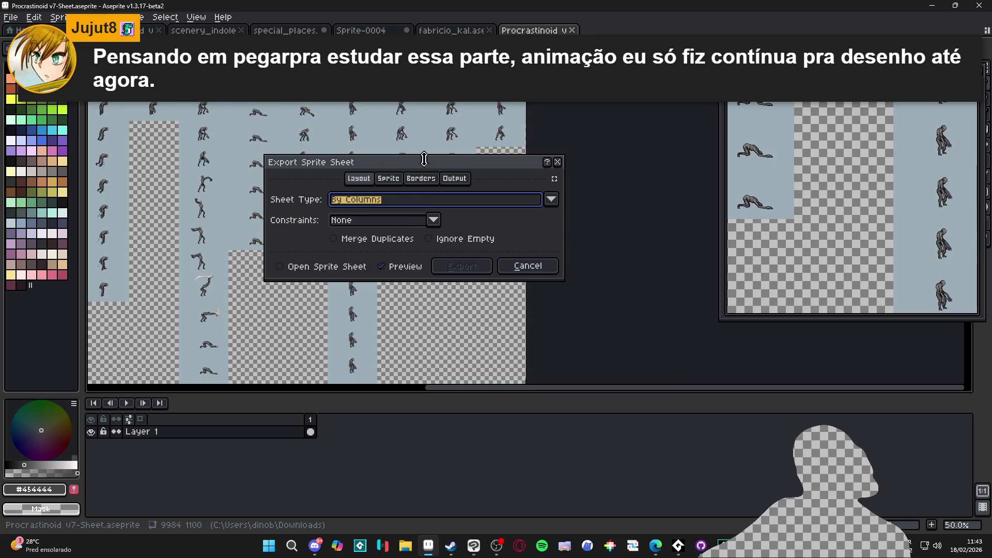
left_click(418, 201)
left_click(391, 252)
left_click(401, 202)
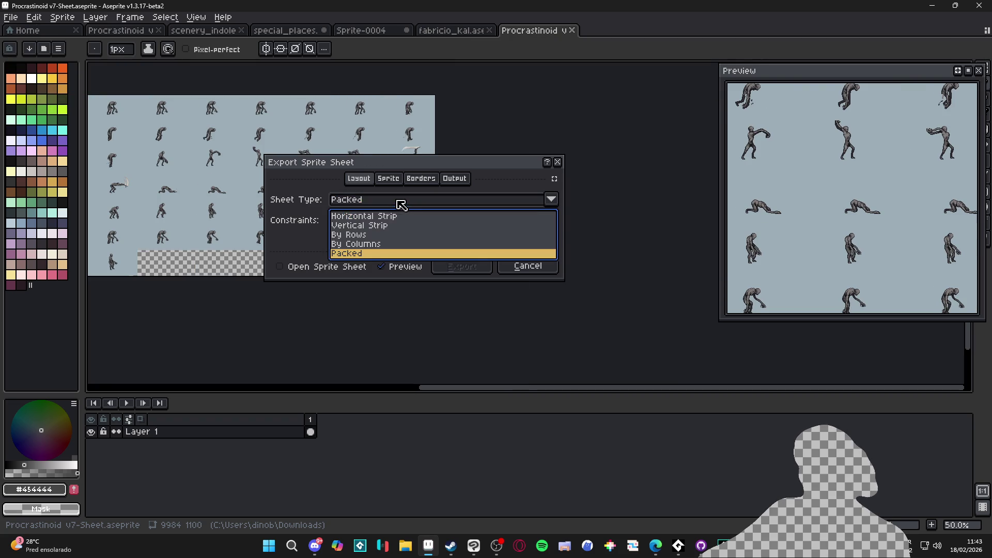
left_click(447, 171)
Move the dialog aside to inspect the packed 1344×700 sheet, then cancel the export
left_click_drag(473, 156, 694, 149)
scroll(372, 221, "up", 2)
scroll(235, 205, "down", 2)
left_click_drag(235, 205, 191, 174)
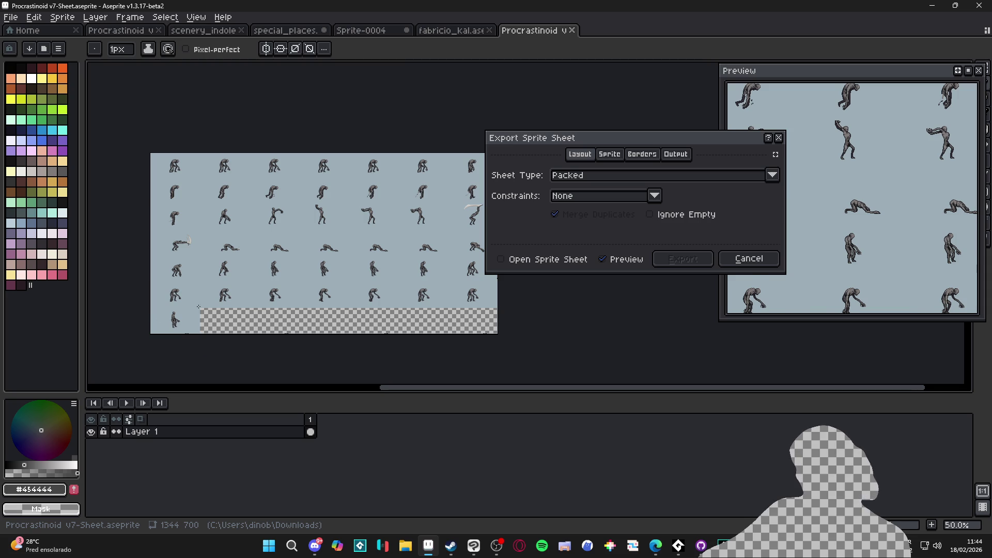
scroll(199, 304, "up", 2)
scroll(237, 282, "down", 2)
scroll(226, 266, "up", 2)
scroll(275, 292, "down", 2)
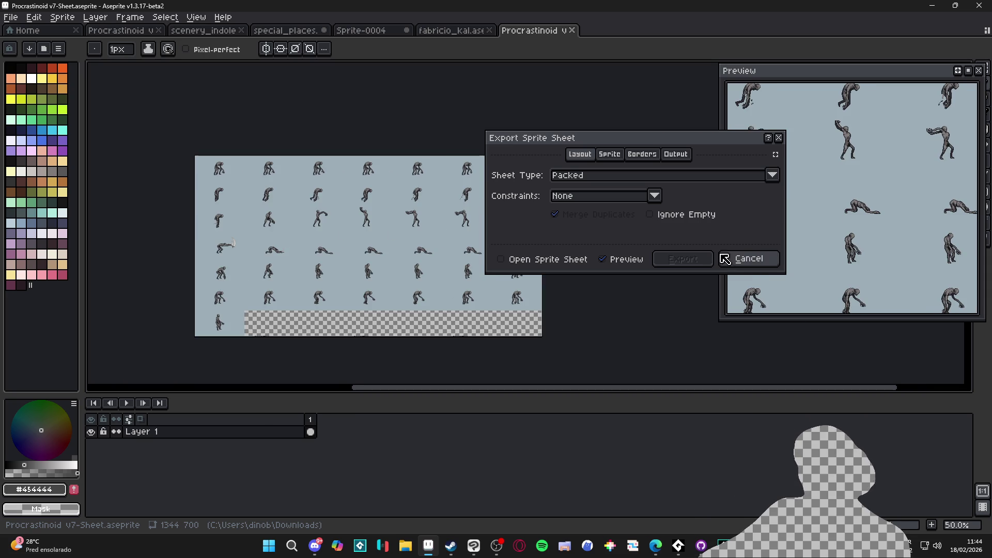
left_click(720, 257)
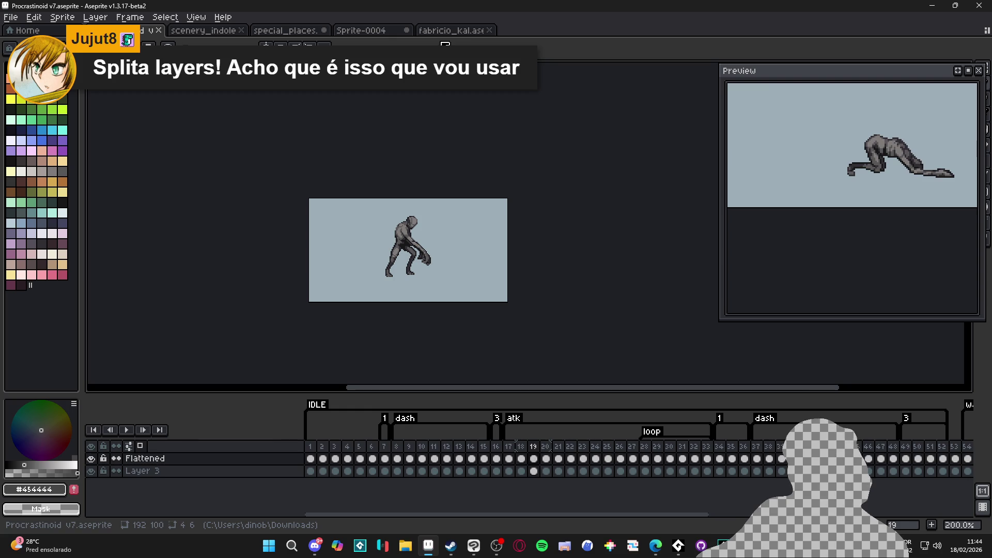
Bring up the special_places cave scene and save it
left_click(449, 30)
left_click(281, 31)
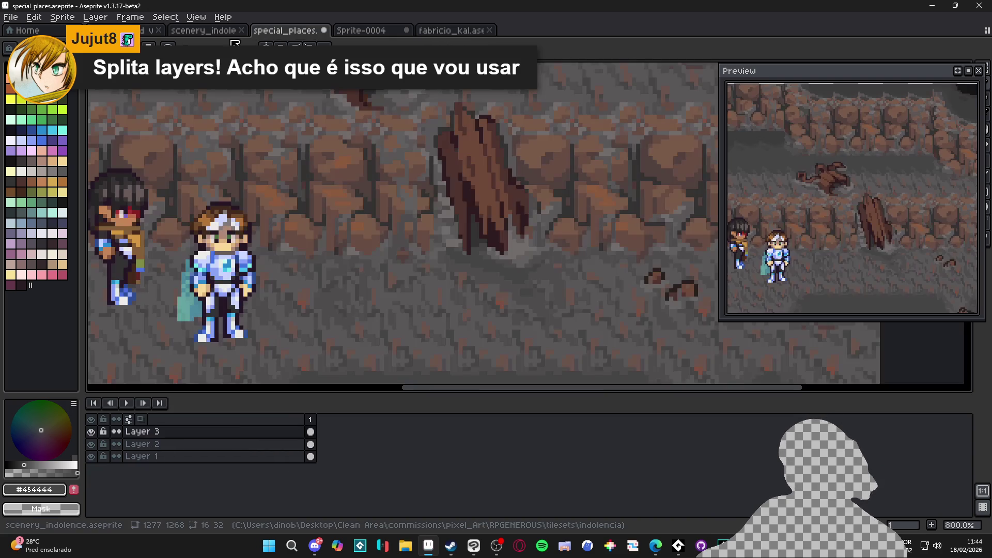
scroll(445, 232, "down", 3)
key("ctrl+s")
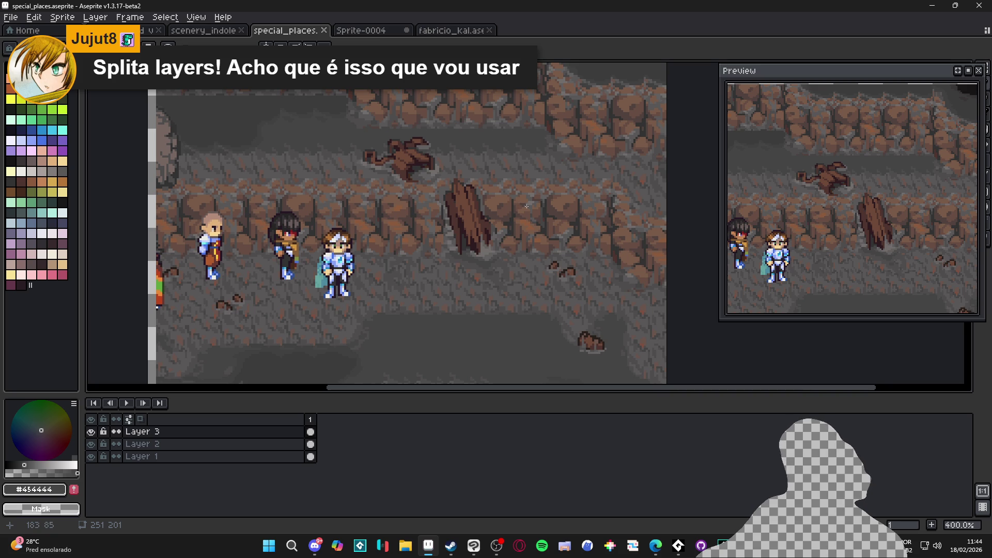
Paint grey pixels at and beside the upright plank's base
scroll(541, 241, "up", 5)
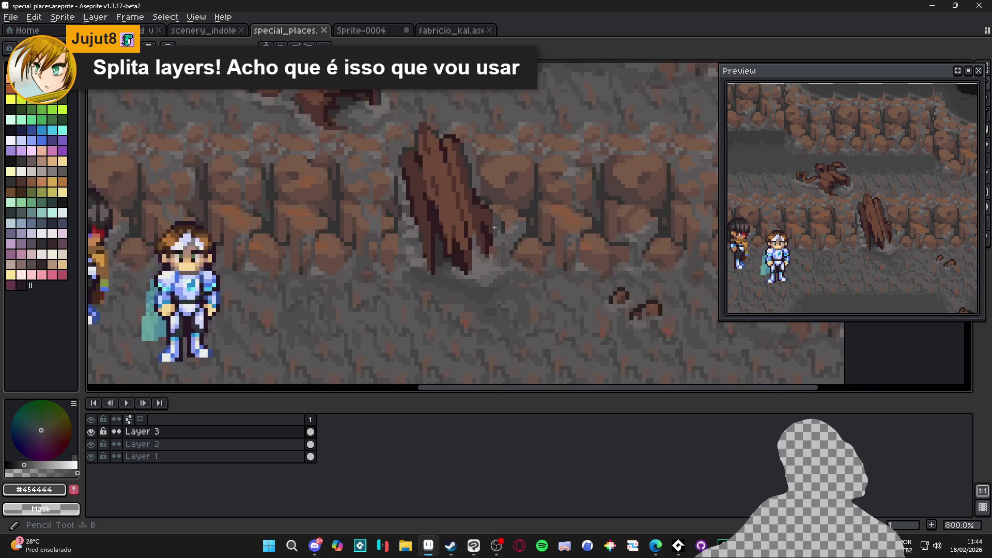
left_click(489, 205)
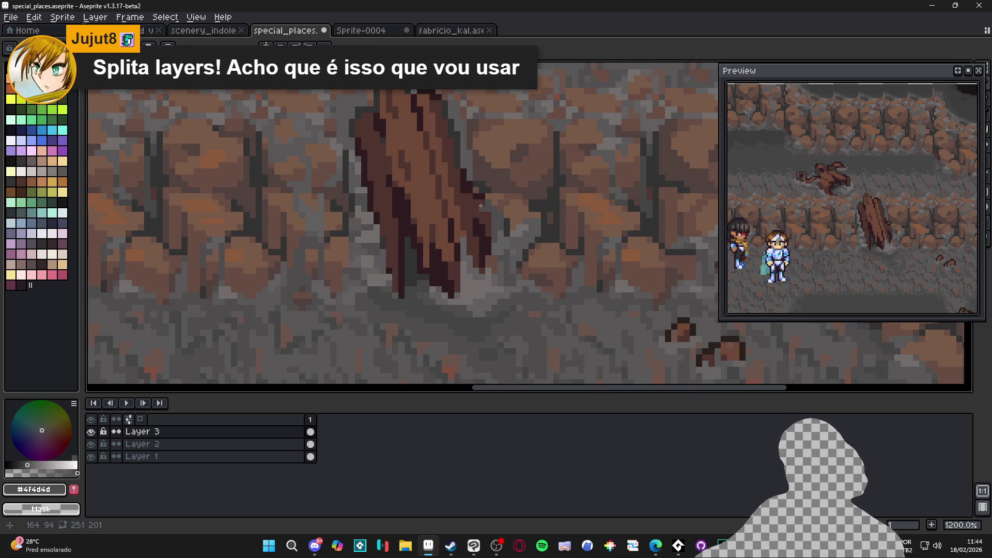
left_click(481, 205)
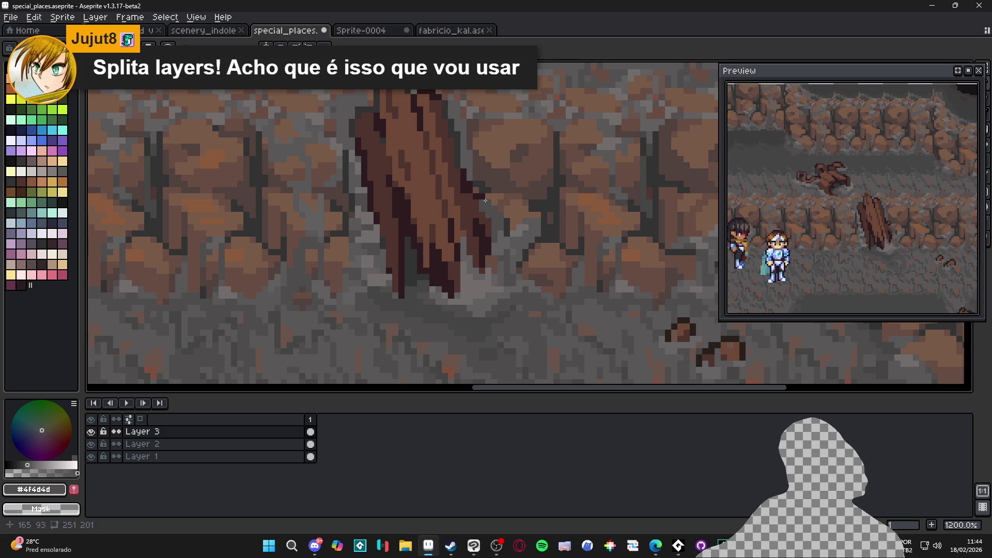
left_click(491, 215)
scroll(500, 234, "up", 2)
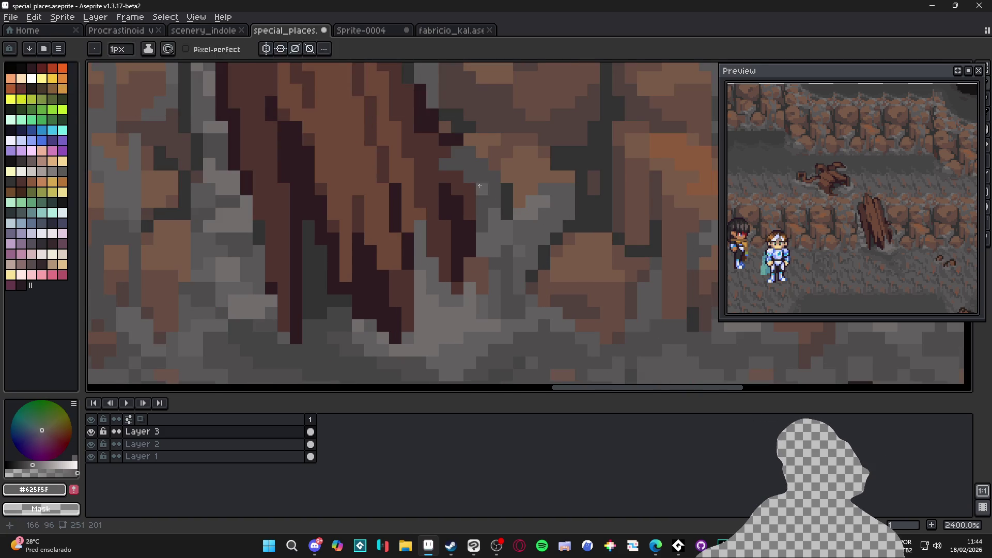
Sample a lighter stone grey and add a column of pixels beside the plank base
left_click(469, 161)
left_click(482, 164)
left_click(482, 188)
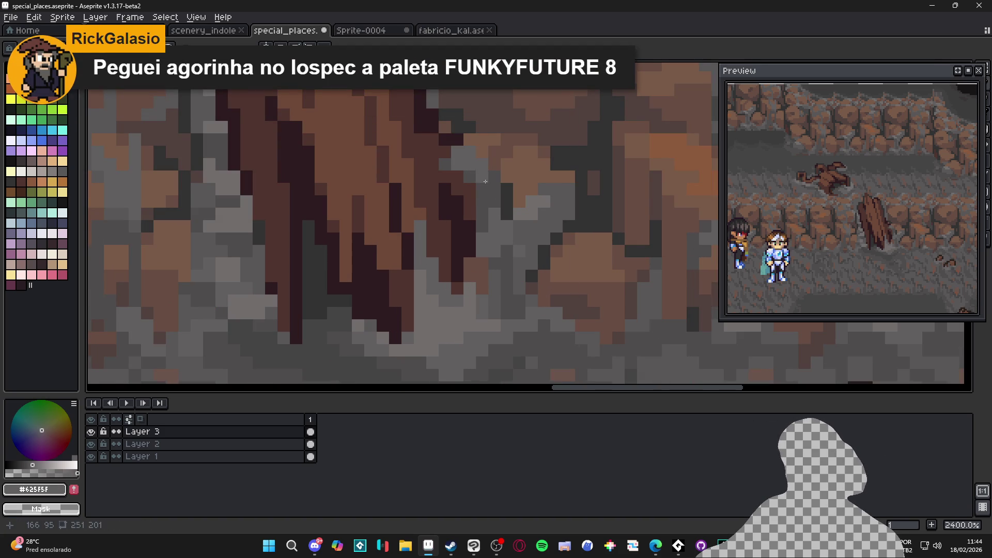
left_click(482, 177)
Repaint darker grey pixels along the plank's edge, then switch to the web browser
scroll(484, 178, "up", 2)
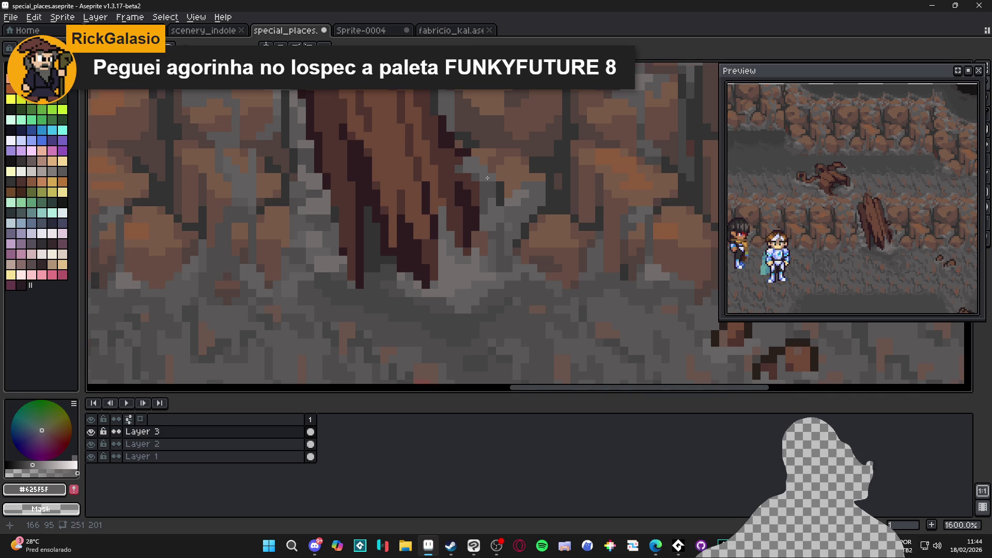
left_click(436, 163, "alt")
left_click(421, 162)
left_click(452, 178)
left_click(473, 193)
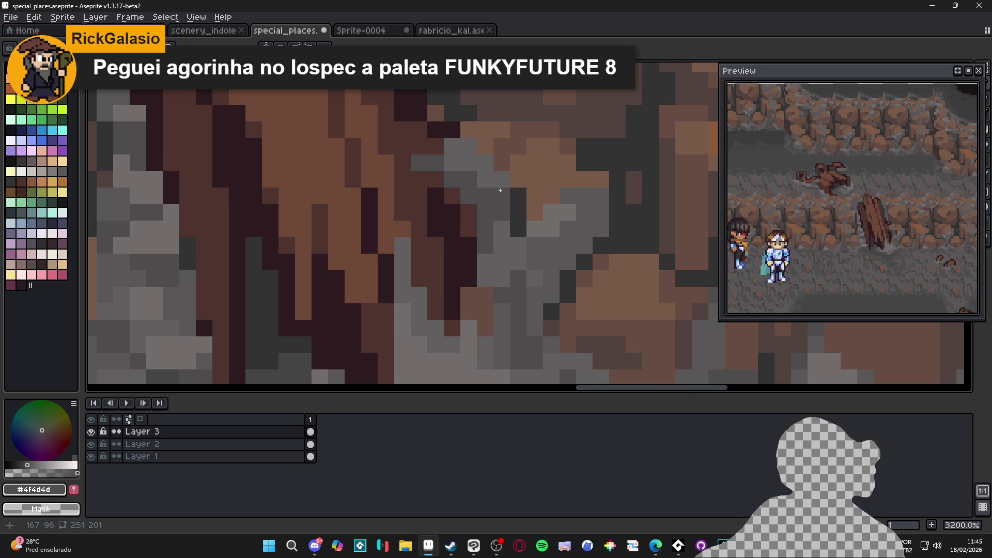
key("alt+Tab")
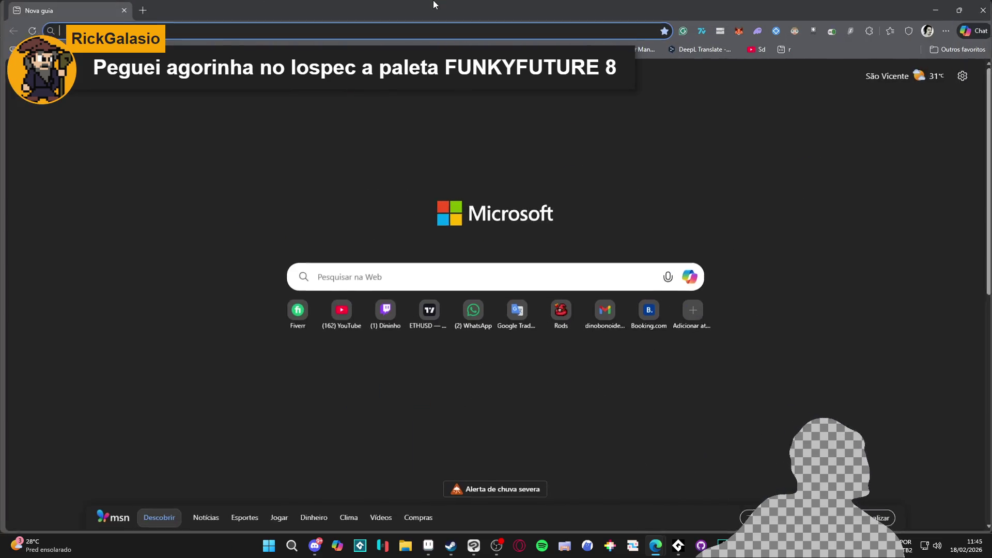
On Lospec's palette list, search 'FUNKYFUTURE' and open the Funkyfuture 8 palette page
type("l")
key("Return")
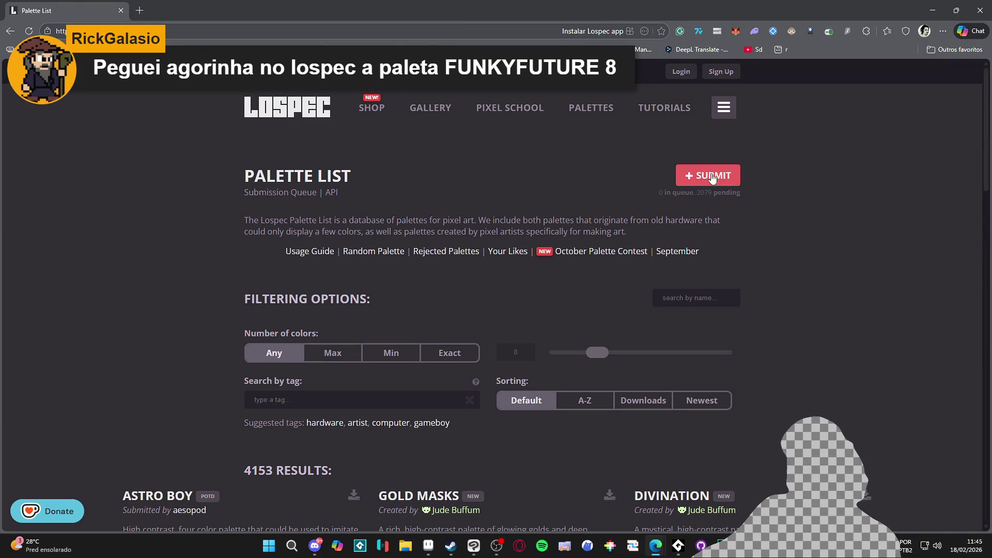
left_click(702, 298)
type("FUNKYFUTURE")
key("Down")
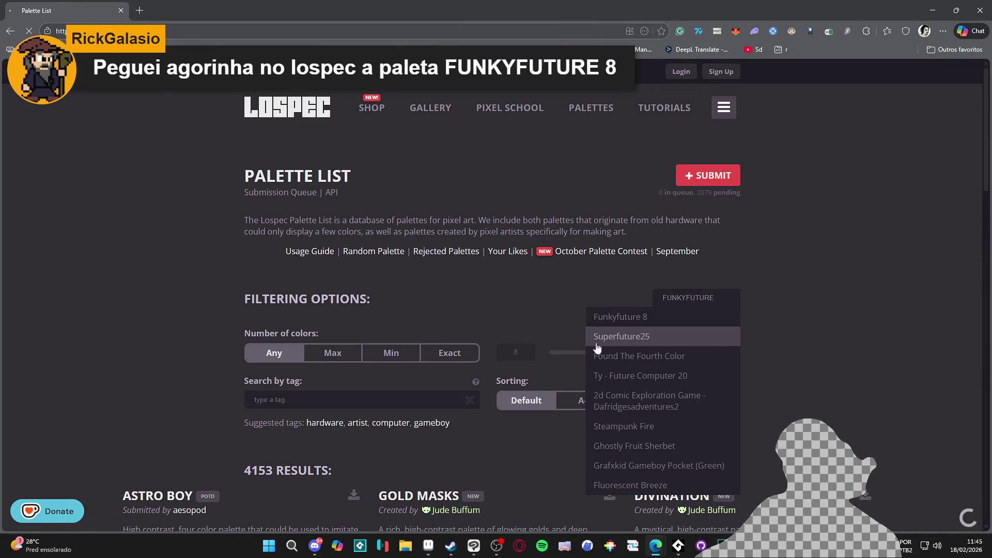
key("Return")
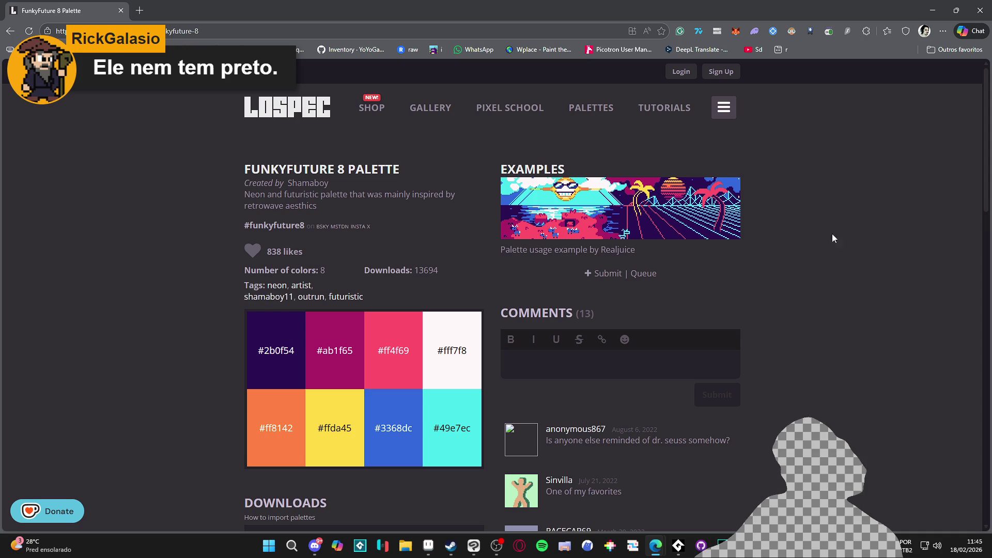
Scroll through the eight palette colours, then return to Aseprite
scroll(615, 215, "down", 6)
scroll(604, 211, "up", 6)
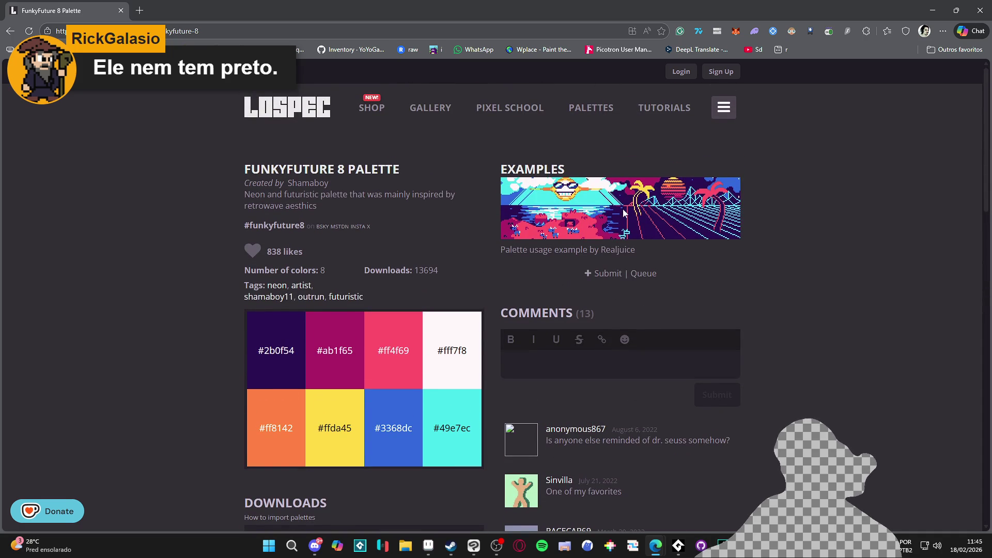
scroll(681, 212, "down", 10)
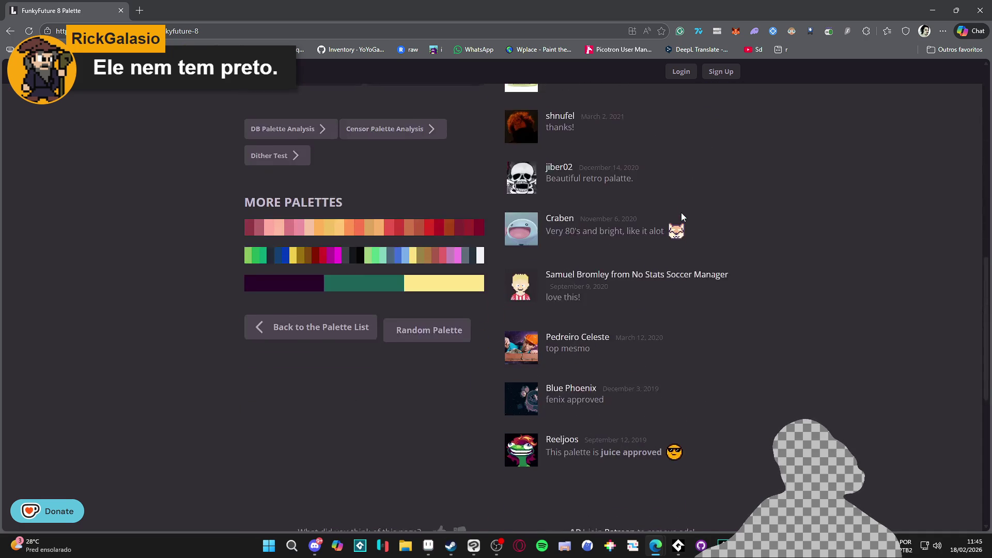
scroll(681, 213, "up", 10)
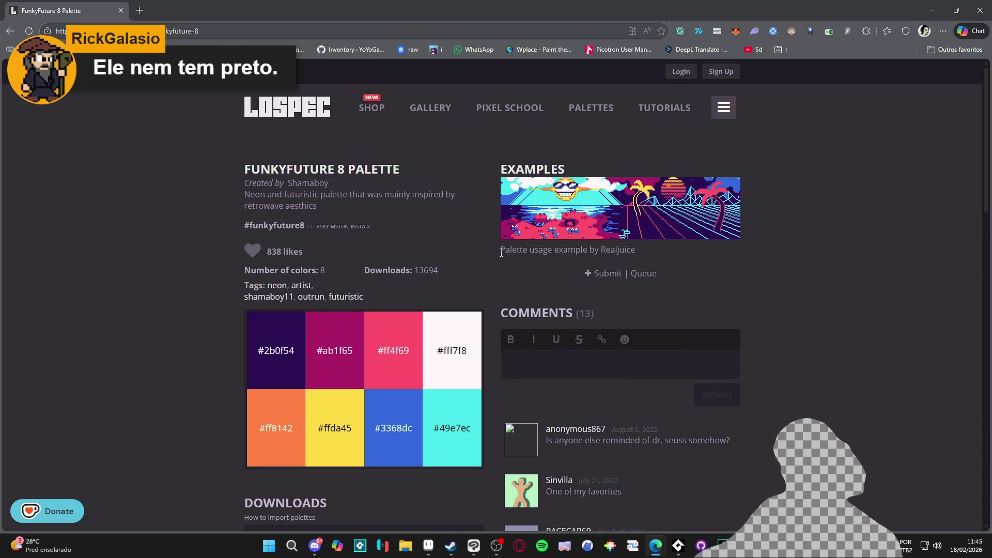
left_click(932, 10)
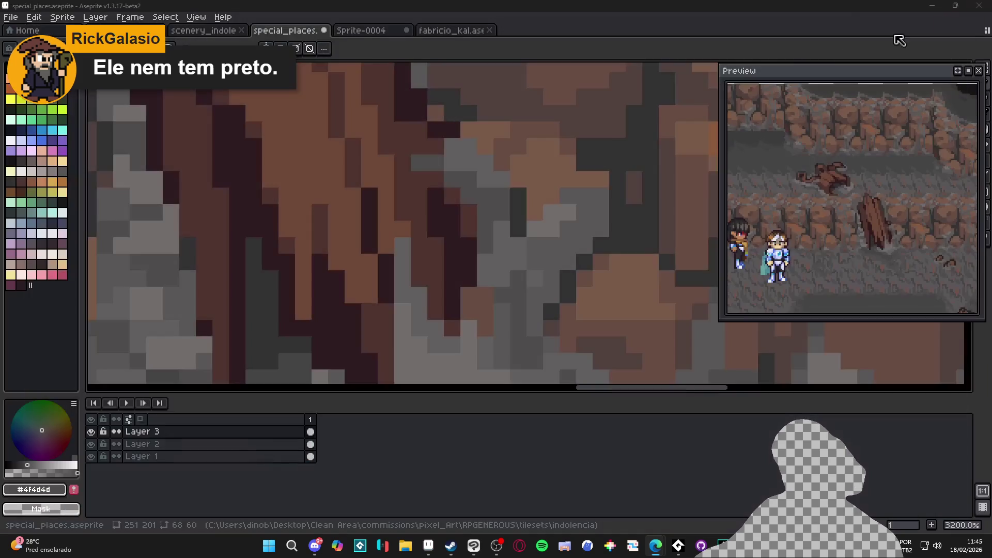
Zoom in on the leaning plank and pick its dark brown as the drawing colour
scroll(534, 193, "down", 3)
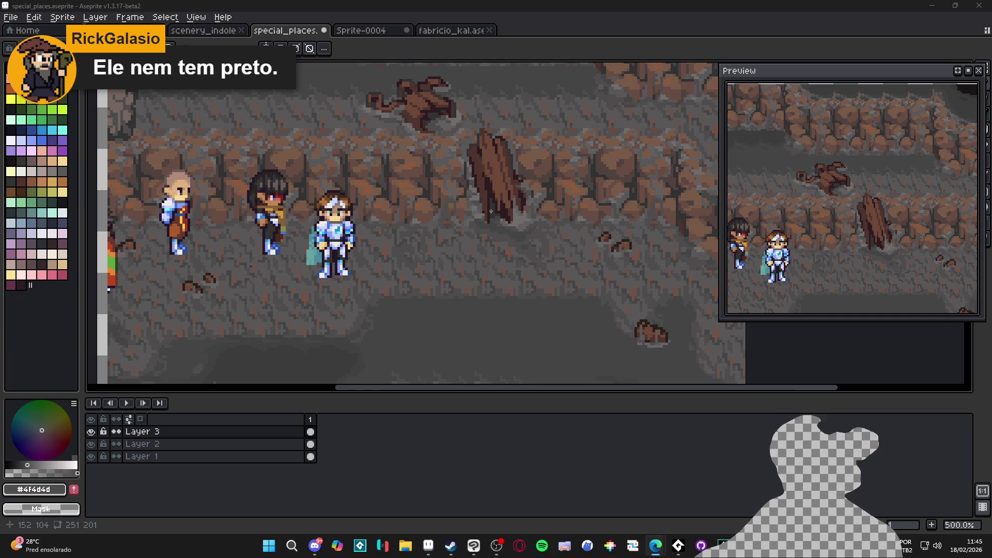
scroll(490, 211, "down", 2)
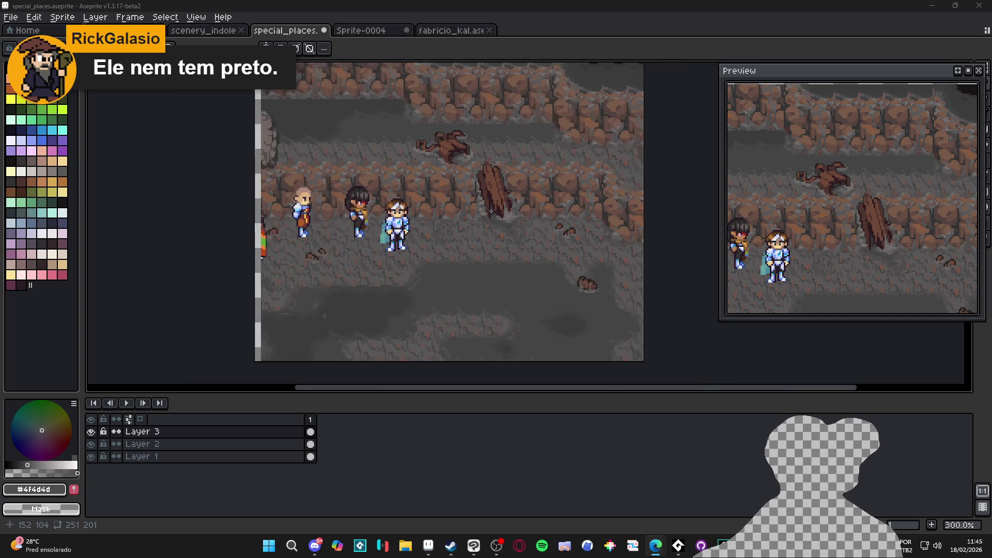
scroll(502, 208, "down", 1)
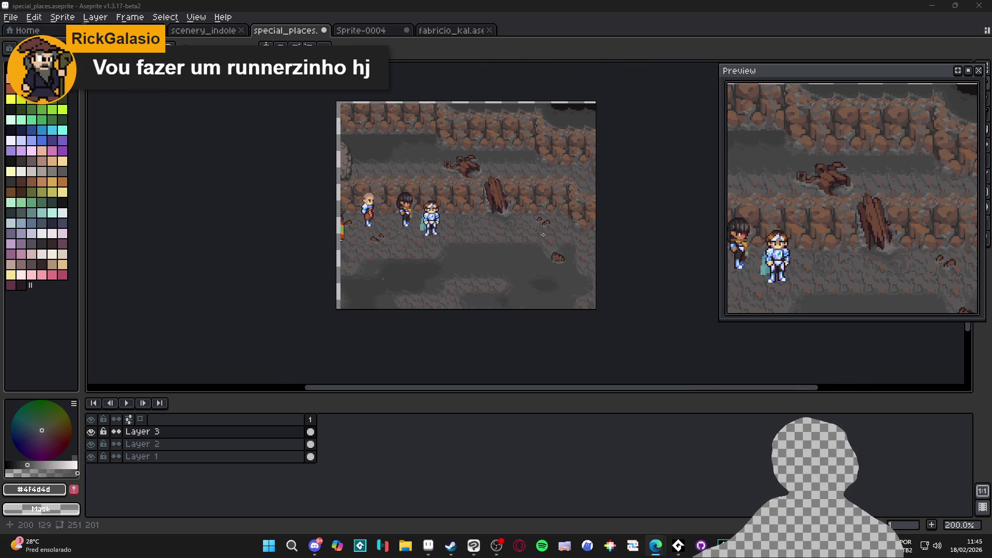
scroll(543, 235, "up", 7)
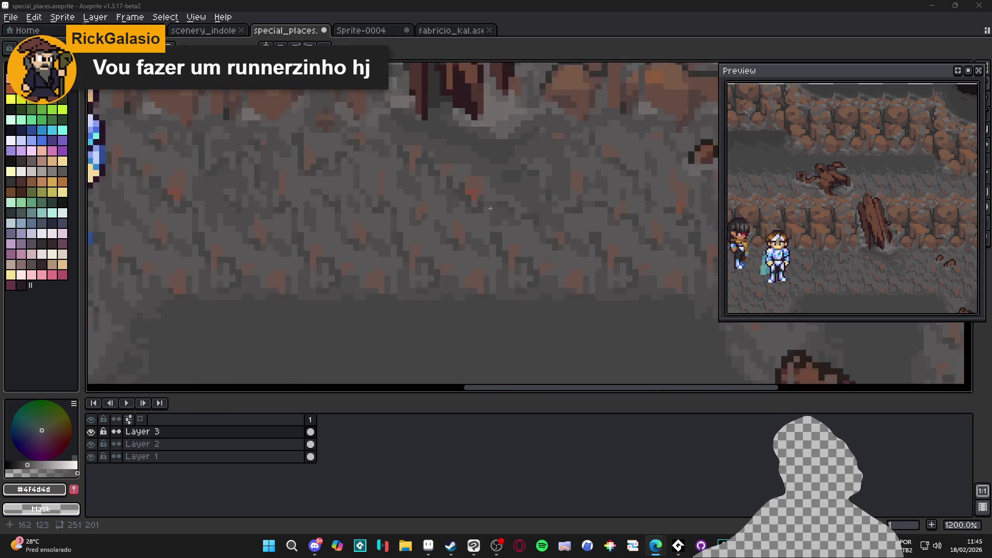
scroll(465, 219, "down", 4)
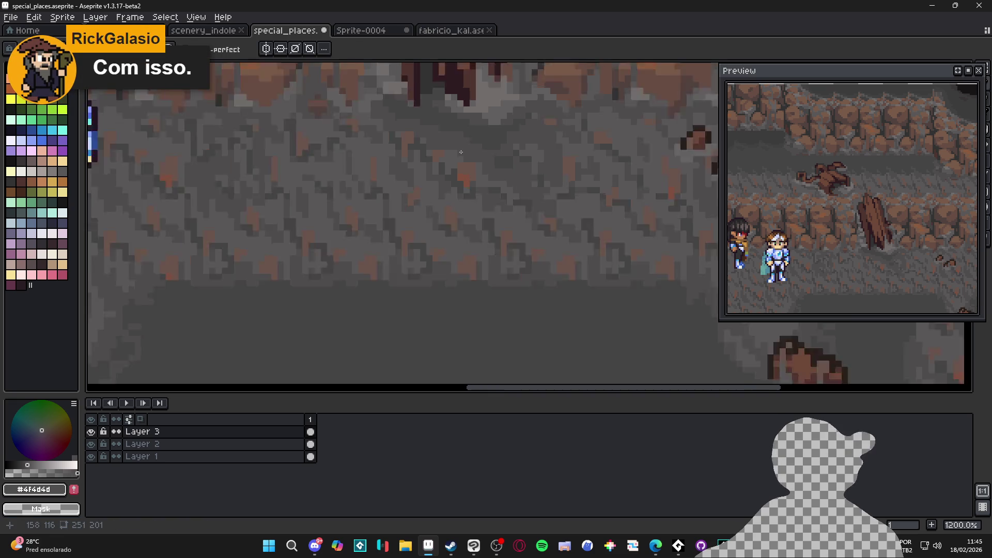
left_click_drag(466, 219, 482, 246)
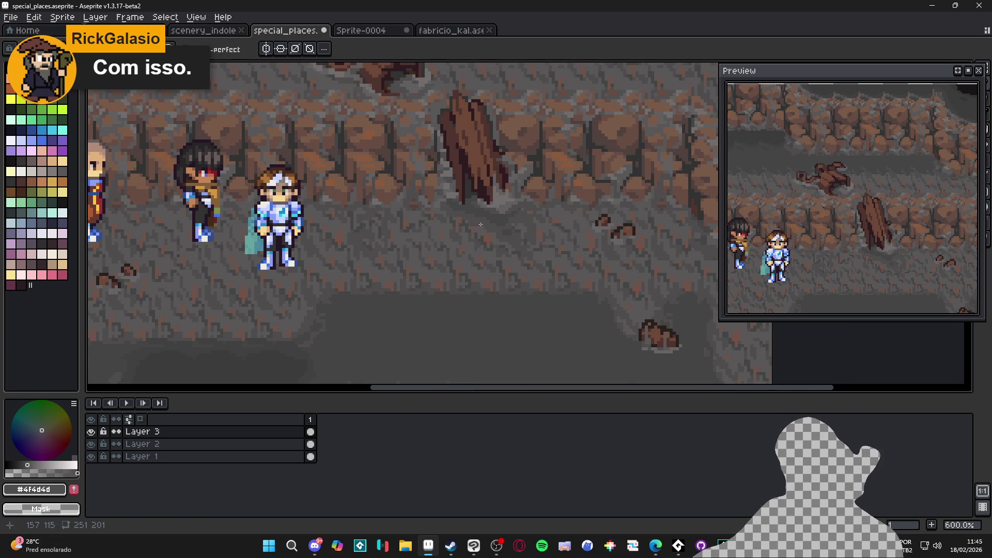
scroll(480, 240, "down", 1)
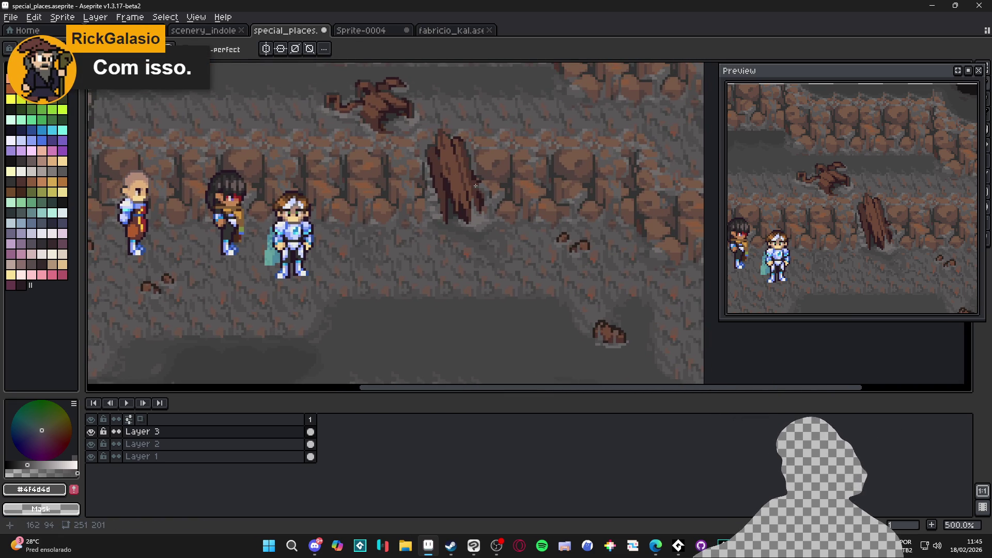
scroll(478, 178, "up", 2)
scroll(406, 174, "down", 3)
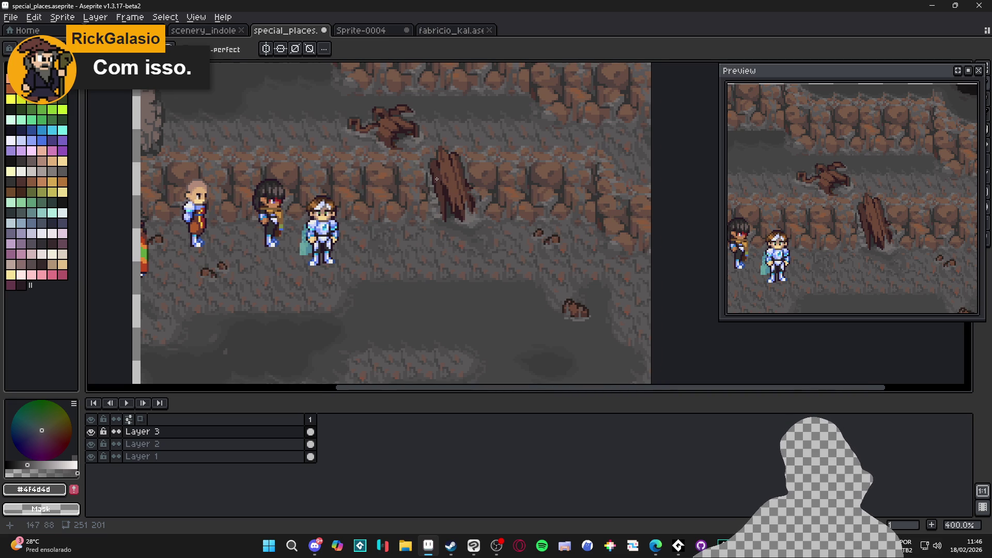
scroll(466, 170, "up", 6)
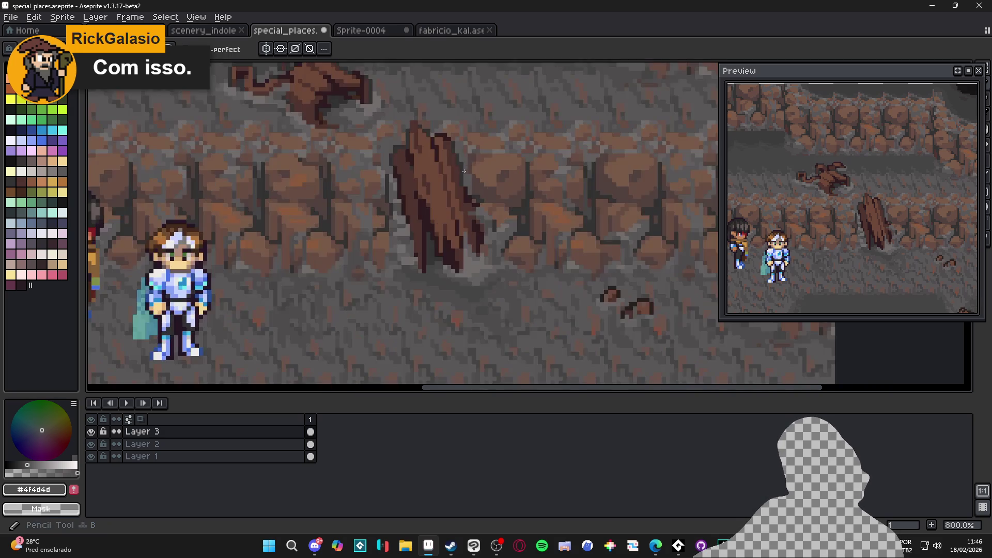
left_click(455, 184, "alt")
Save special_places.aseprite
scroll(456, 183, "up", 2)
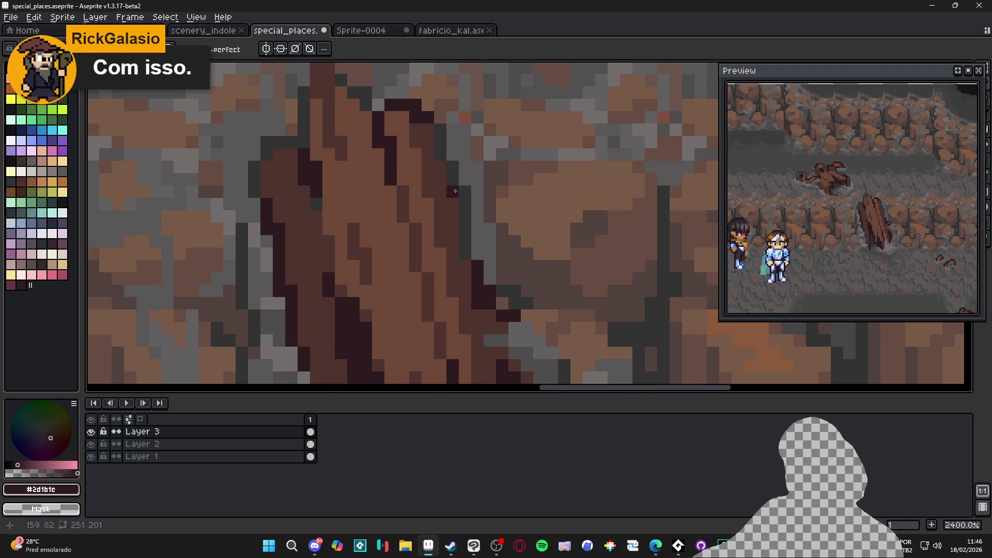
scroll(448, 170, "down", 3)
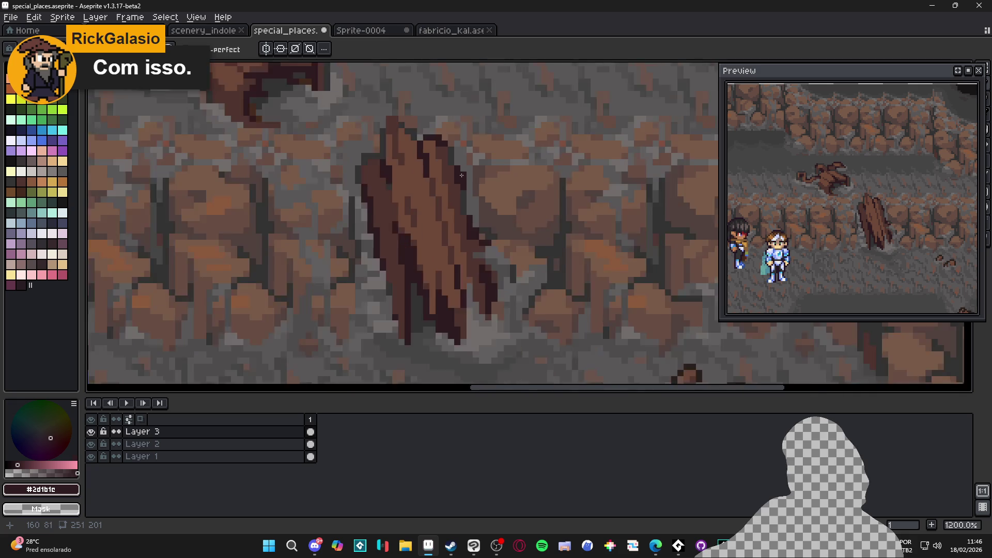
key("ctrl+s")
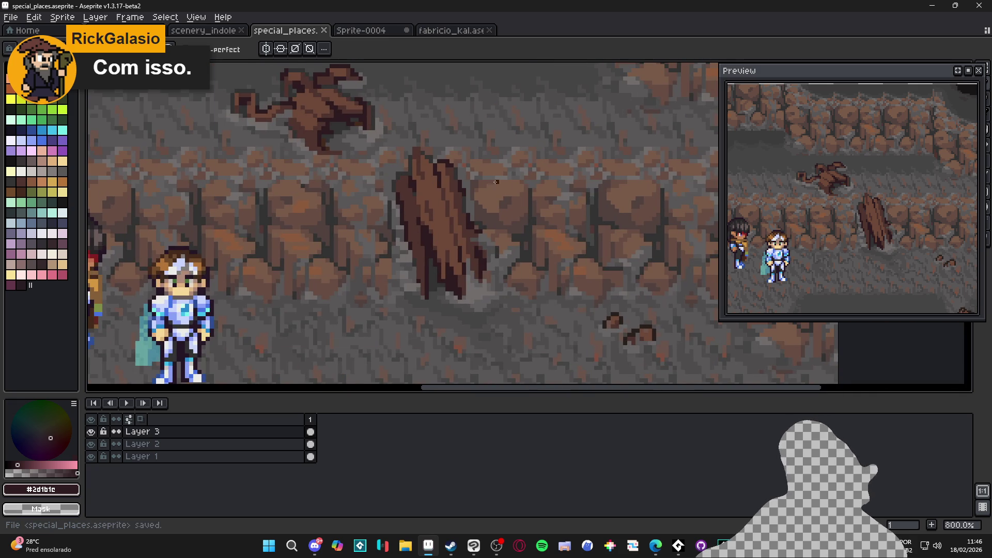
Capture the cave scene region of the canvas as a screenshot
scroll(465, 176, "down", 4)
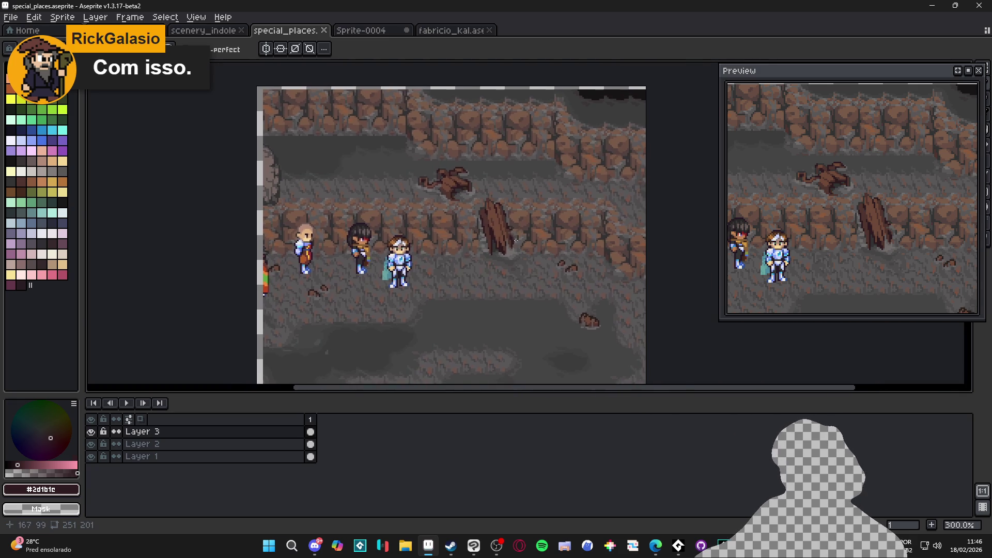
scroll(403, 119, "up", 1)
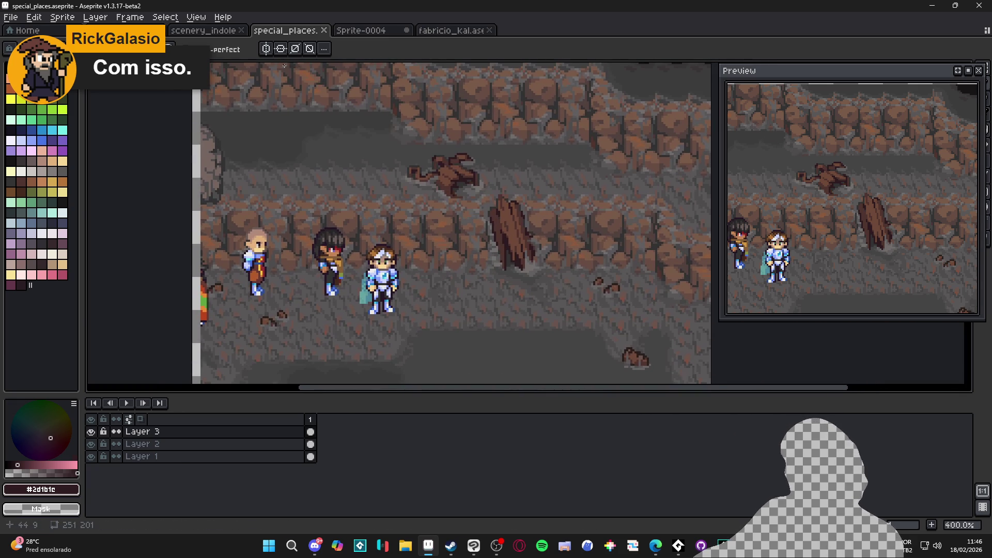
key("super+shift+s")
mouse_move(302, 68)
left_mouse_down()
mouse_move(364, 157)
mouse_move(650, 401)
mouse_move(671, 386)
mouse_move(663, 379)
left_mouse_up()
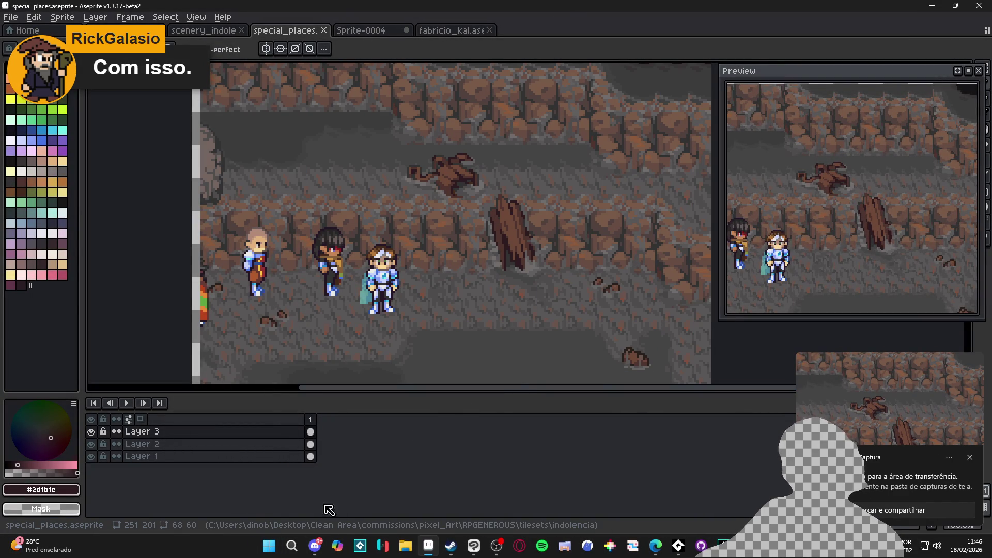
Bring the Discord window to the front from the taskbar
left_click(318, 548)
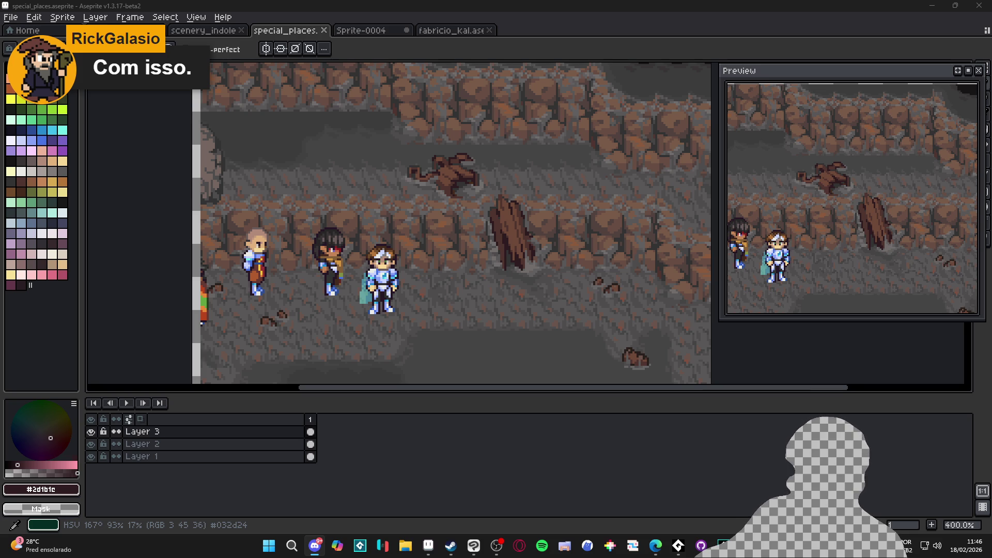
left_click(315, 545)
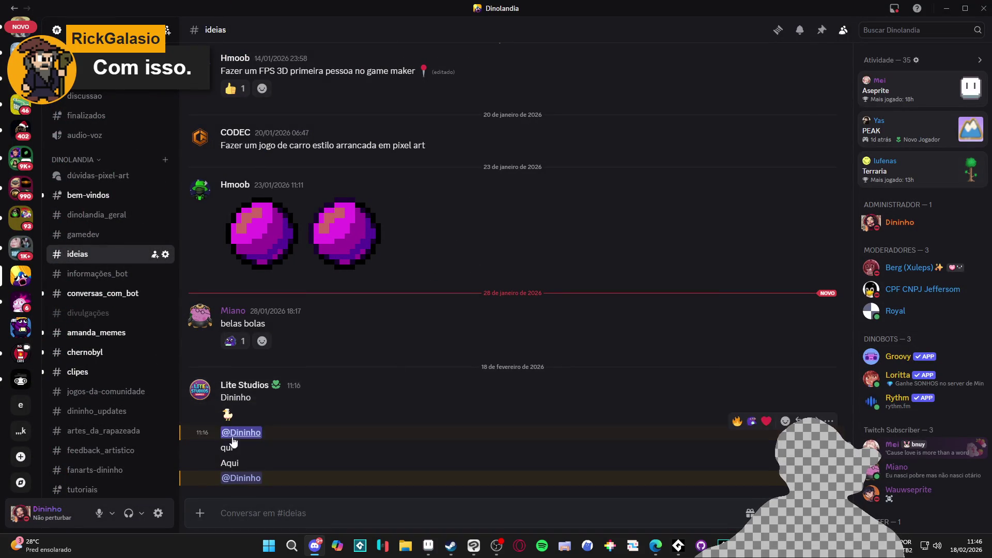
Enlarge the posted duck image, close the viewer, and switch back to Aseprite
left_click(226, 415)
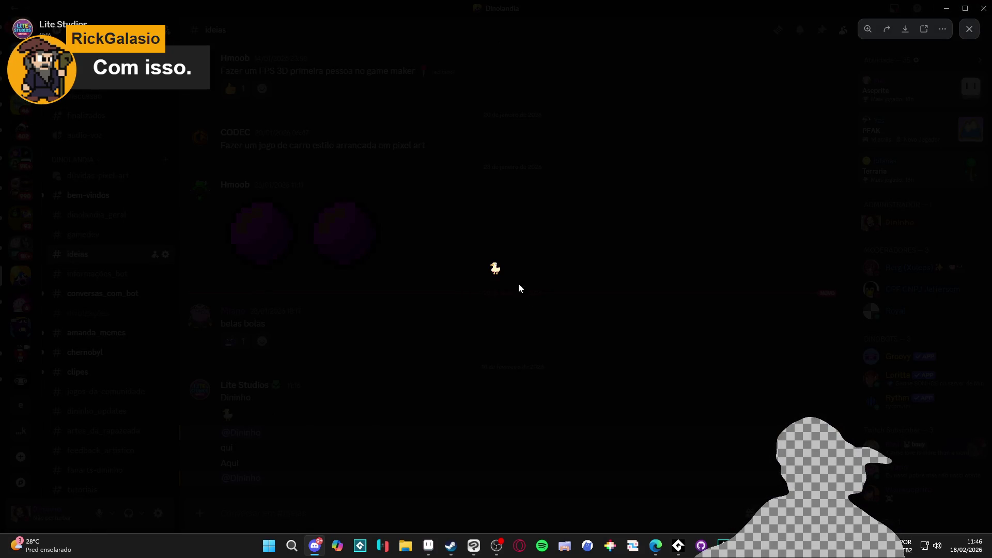
left_click(509, 281)
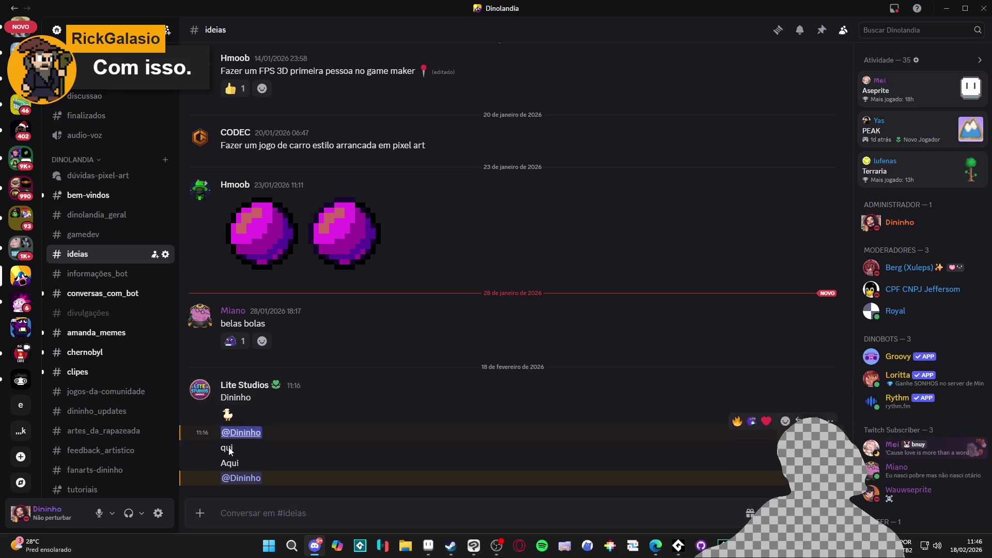
key("alt+Tab")
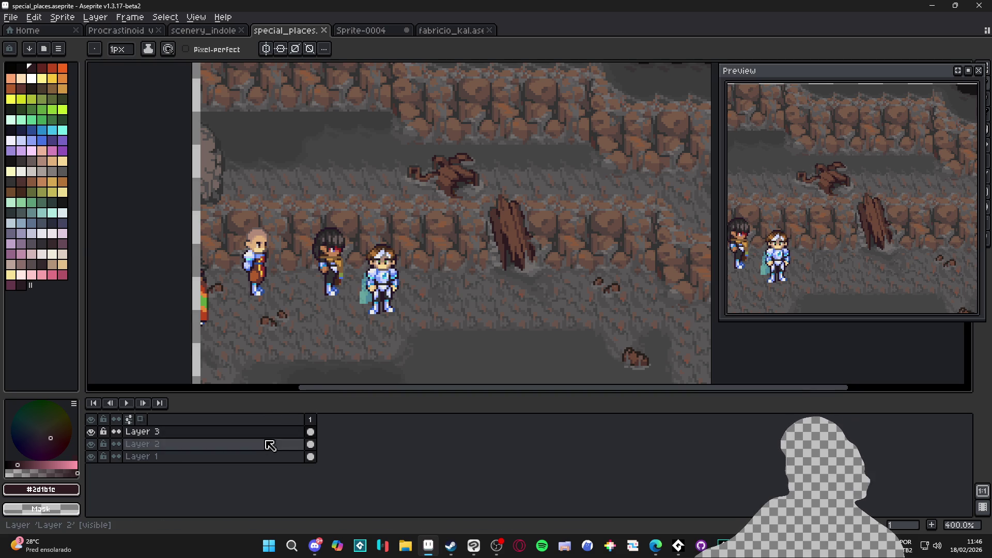
left_click(315, 546)
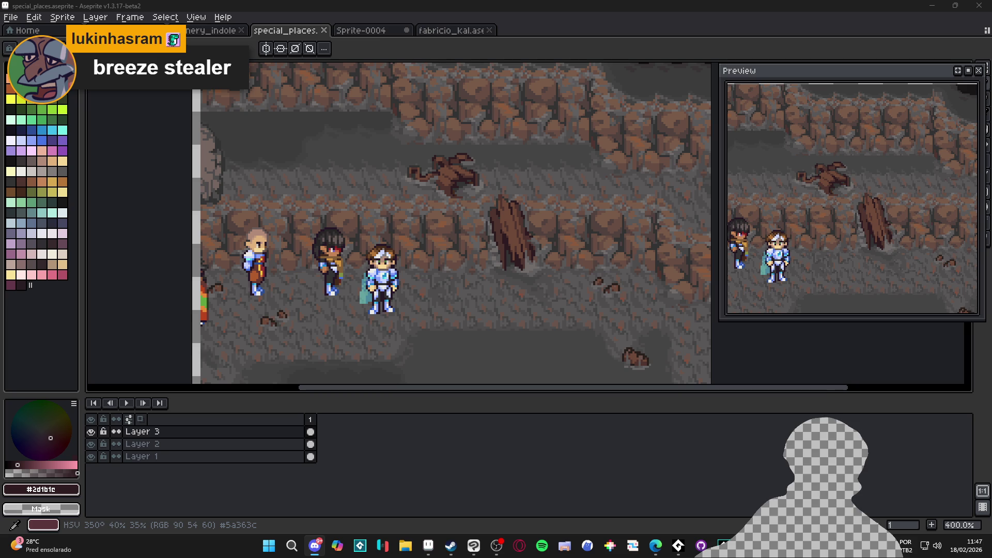
left_click(437, 30)
key("ctrl+shift+Tab")
key("ctrl+shift+Tab")
key("ctrl+shift+Tab")
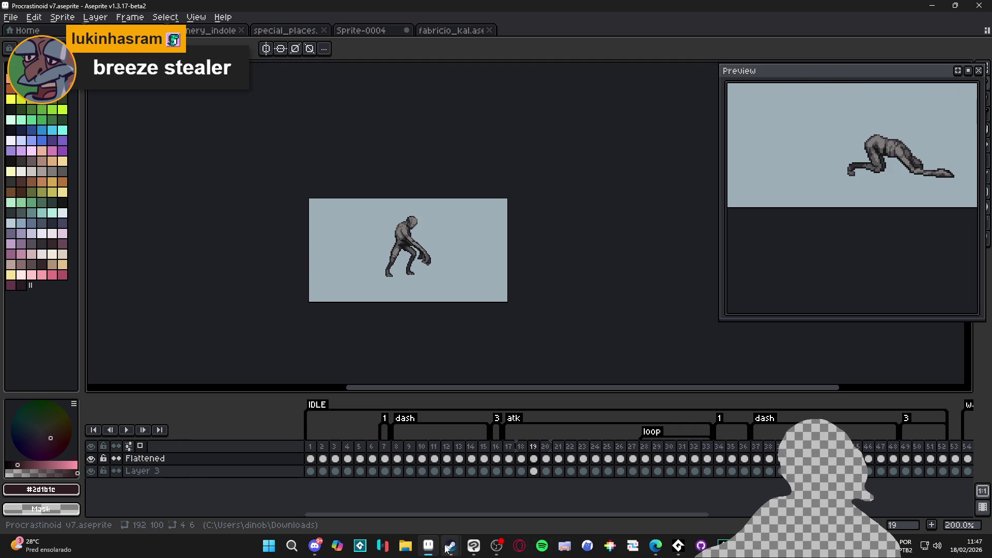
Open the Downloads folder in File Explorer
left_click(406, 545)
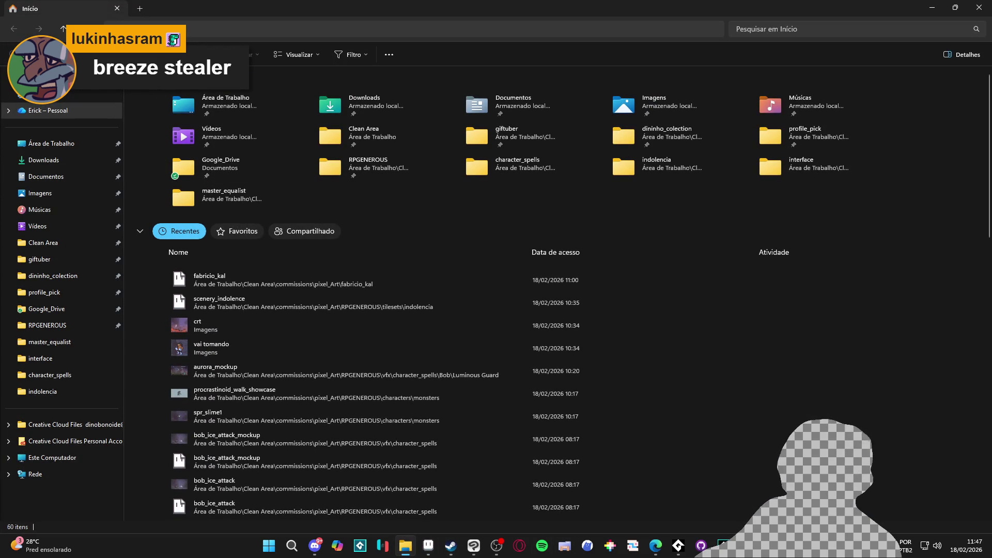
left_click(315, 545)
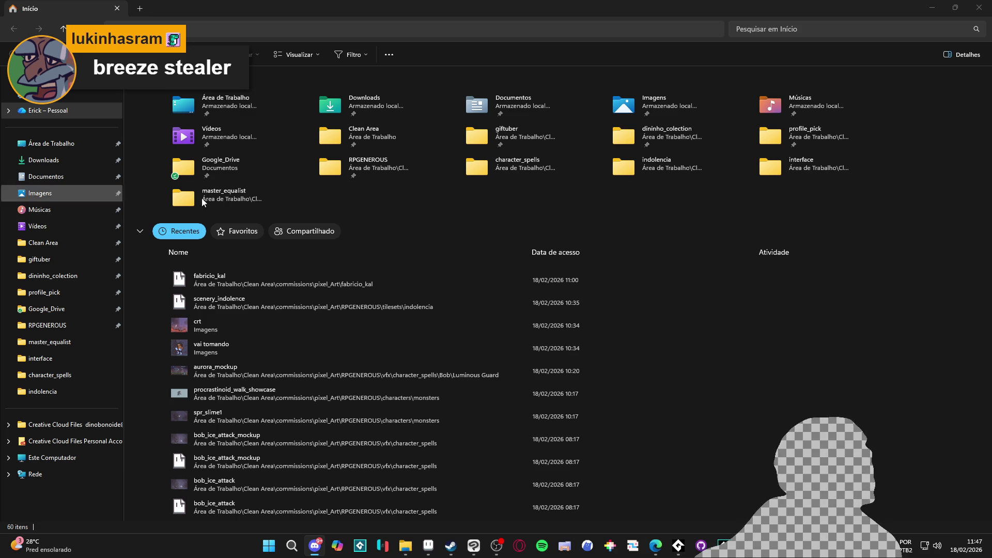
left_click(52, 160)
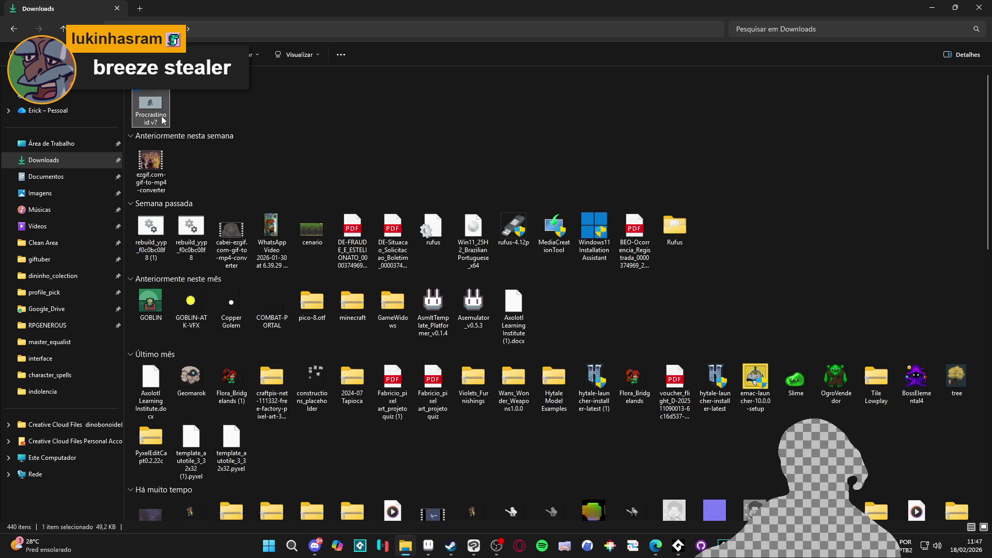
Rename the Procrastinoid v7 file to procrastinoid_dininho_edition
left_click(141, 116)
left_click(140, 117)
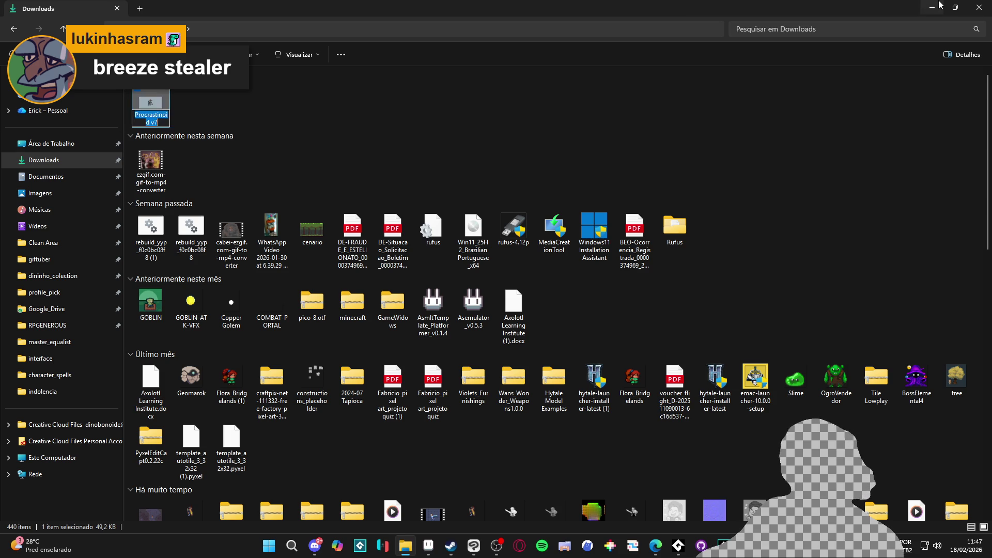
type("procrastinoi")
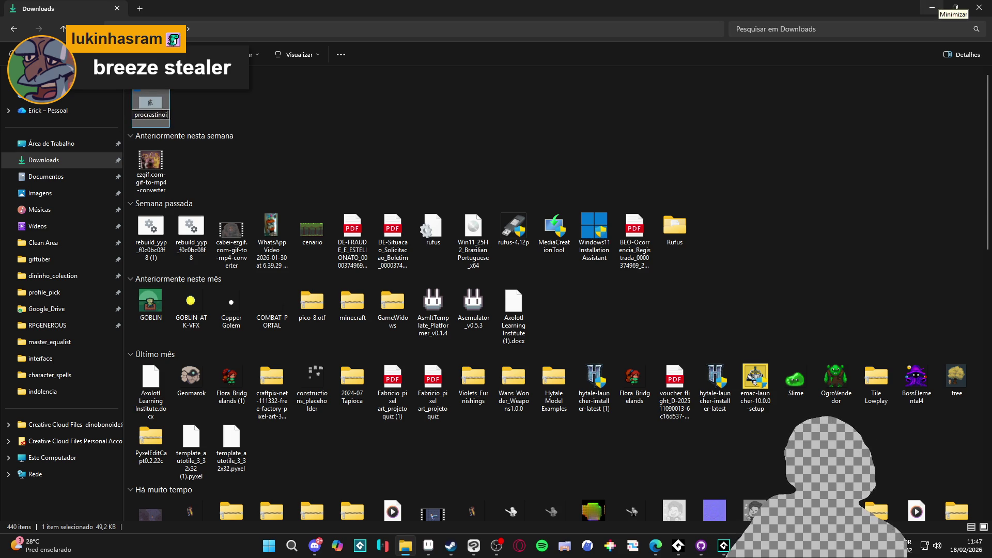
type("d_dininho_edition")
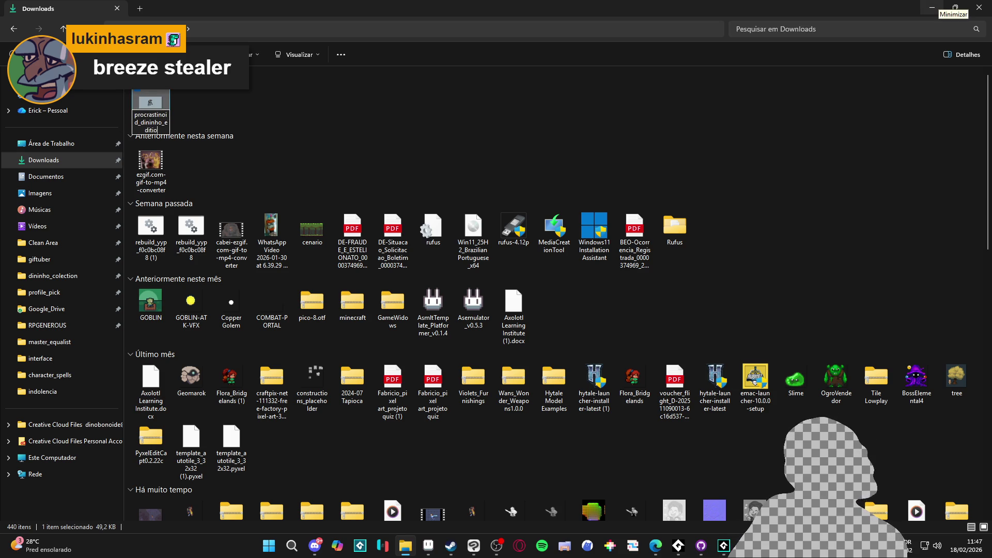
key("Return")
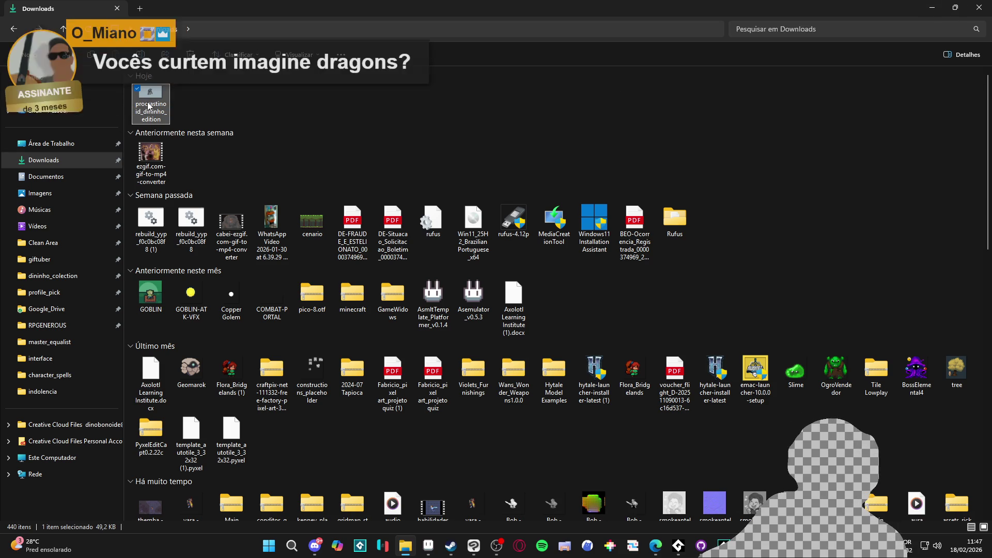
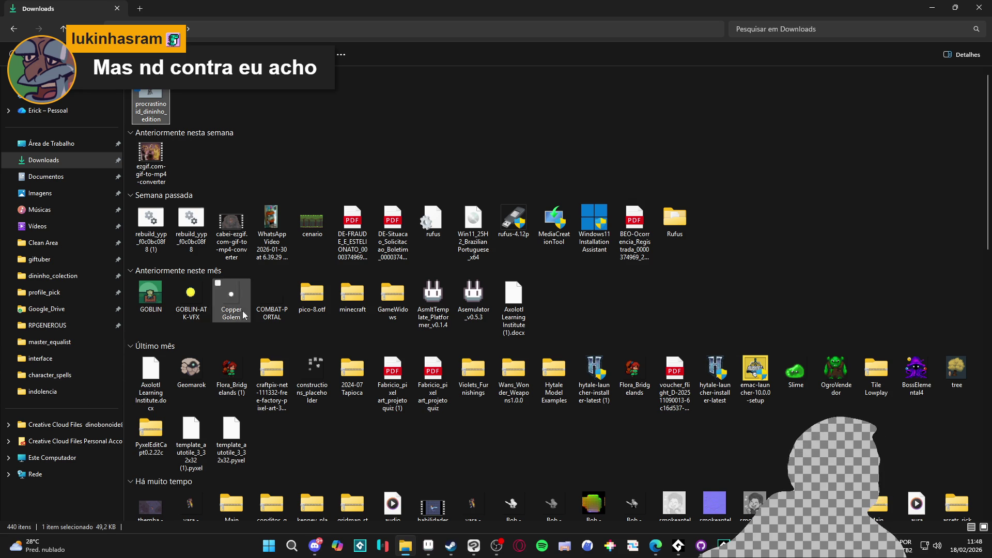
Close the Downloads Explorer window and cycle through Aseprite's fabricio_kal and Sprite-0004 tabs
left_click(978, 4)
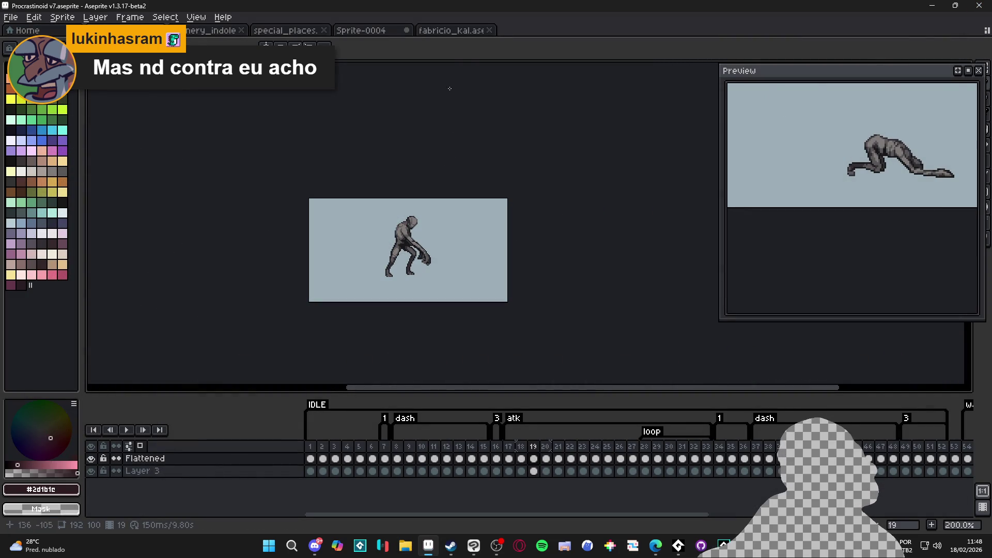
left_click(448, 30)
left_click(389, 33)
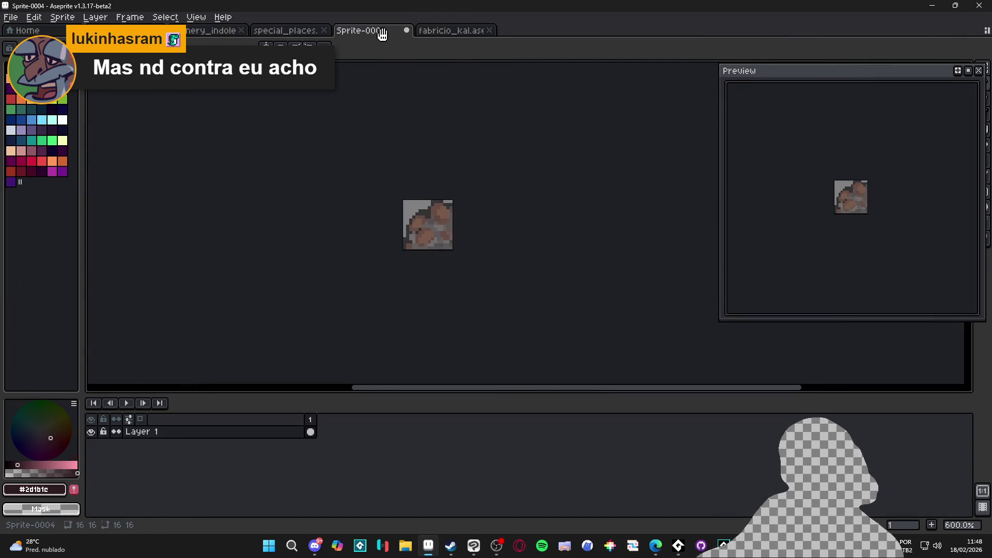
left_click(313, 31)
Close Sprite-0004 with Don't Save and switch to the special_places cave scene tab
left_click(357, 33)
left_click(407, 30)
left_click(492, 293)
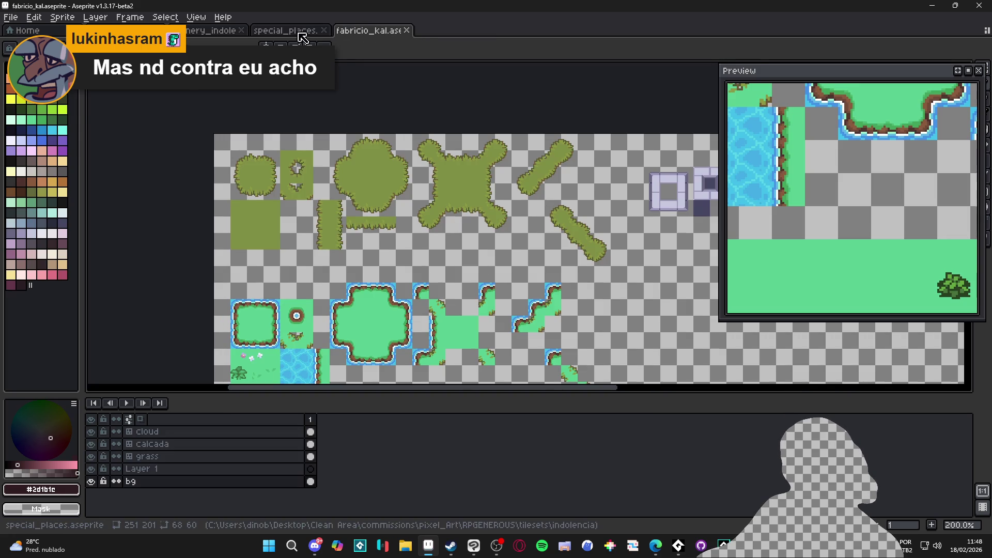
left_click(302, 32)
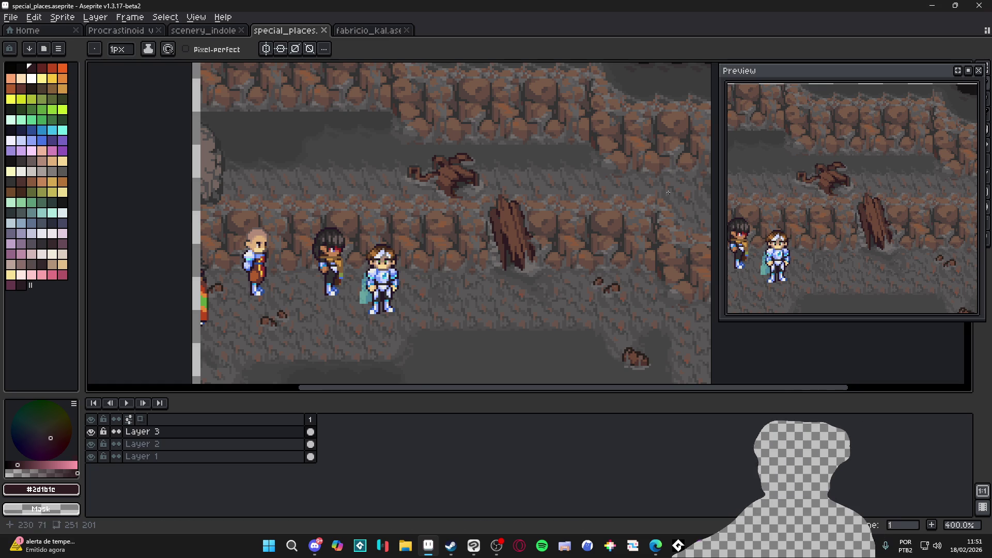
scroll(539, 239, "down", 2)
scroll(540, 239, "up", 1)
key("v")
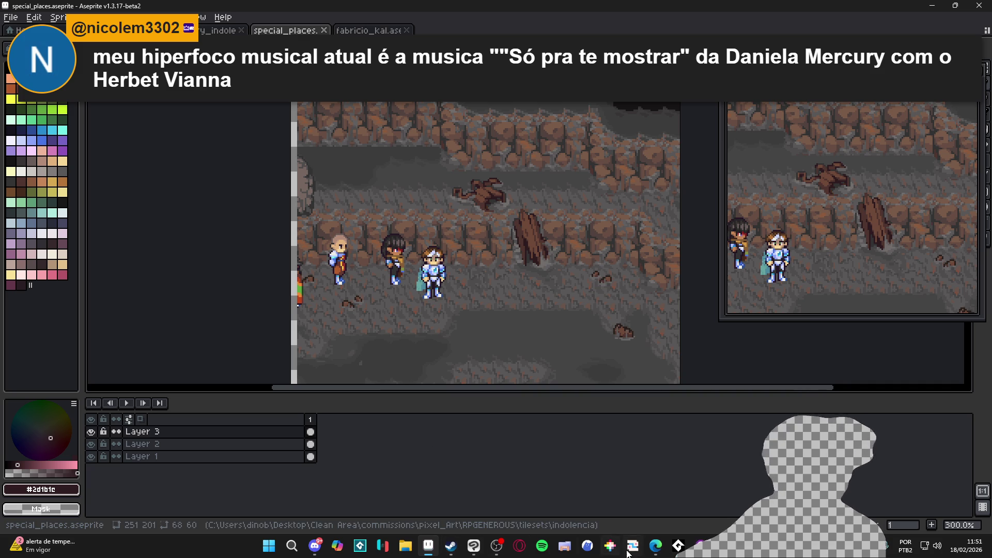
left_click(538, 546)
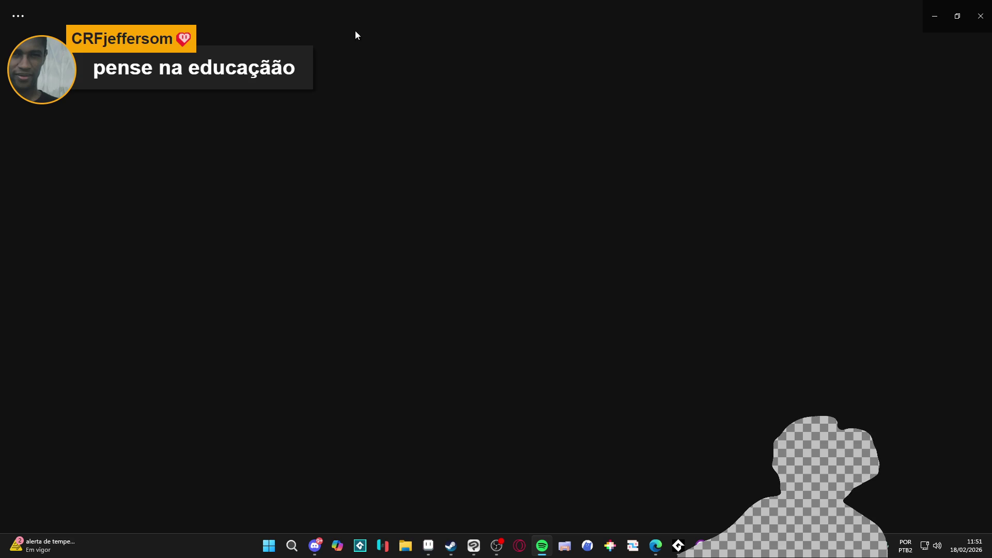
Search Spotify for 'só pra te mostrar', play it briefly, then pause and minimize Spotify
left_click(513, 14)
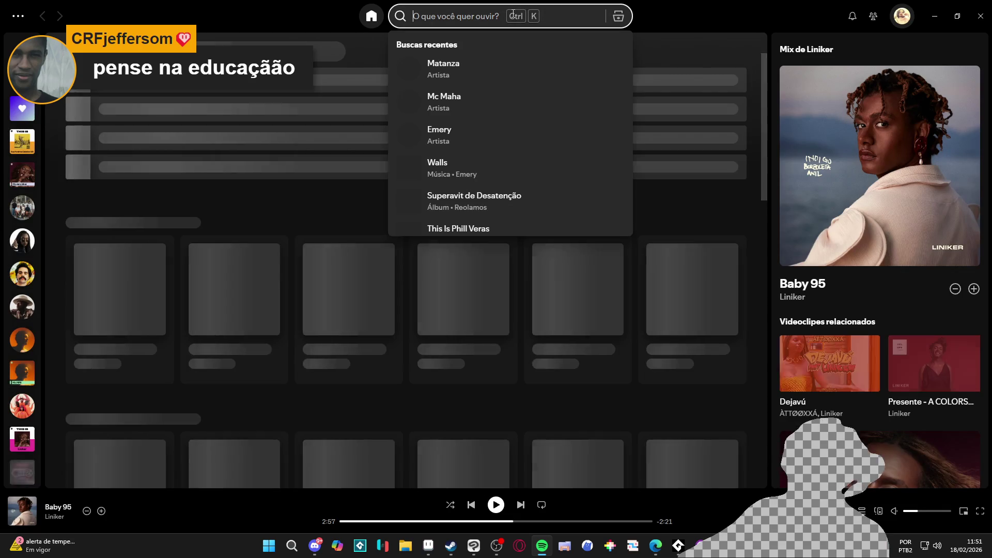
type("só pra te mostrar")
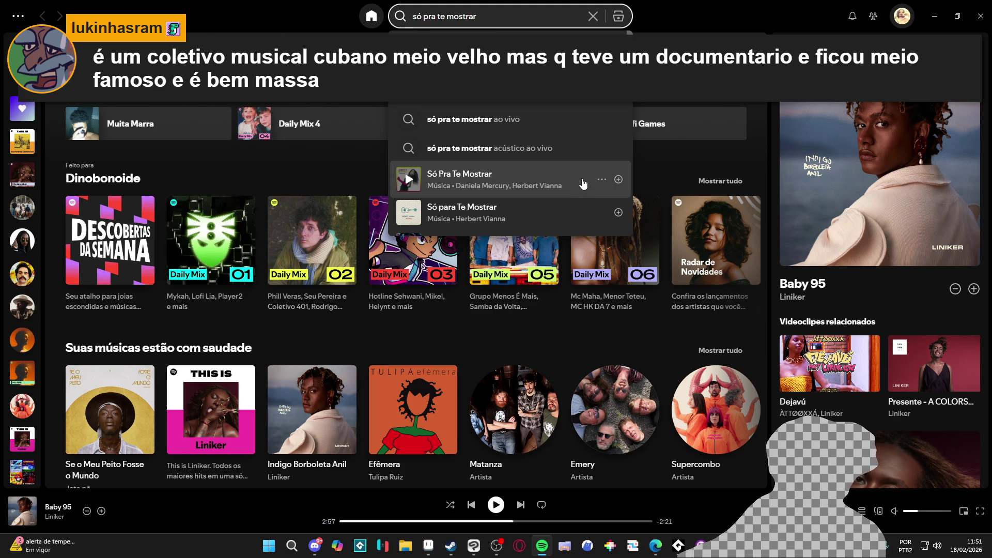
left_click(582, 183)
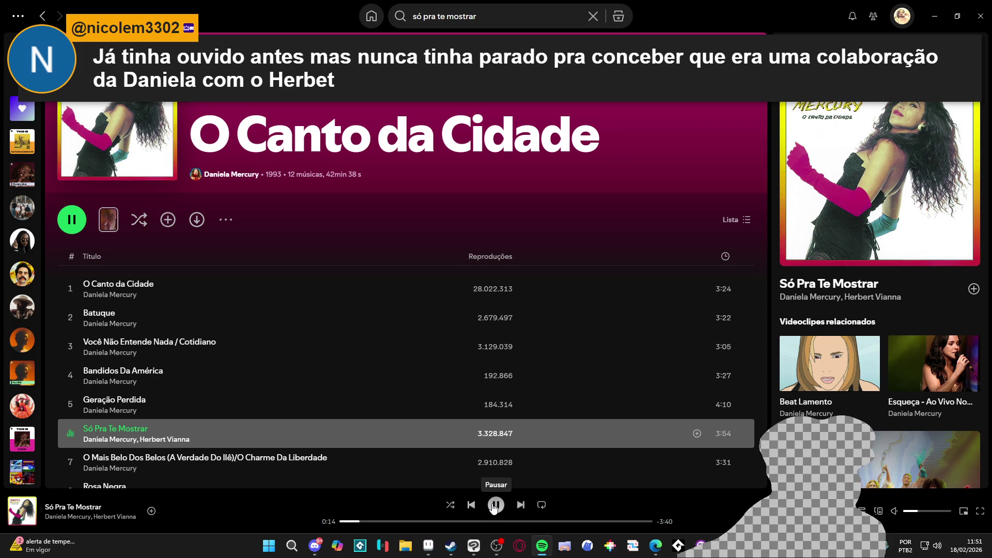
left_click(495, 505)
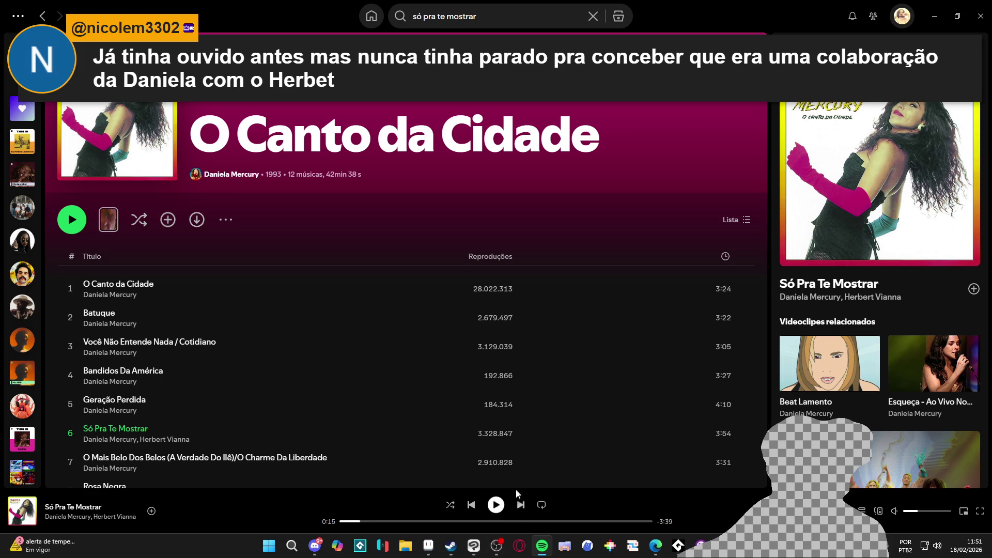
left_click(934, 16)
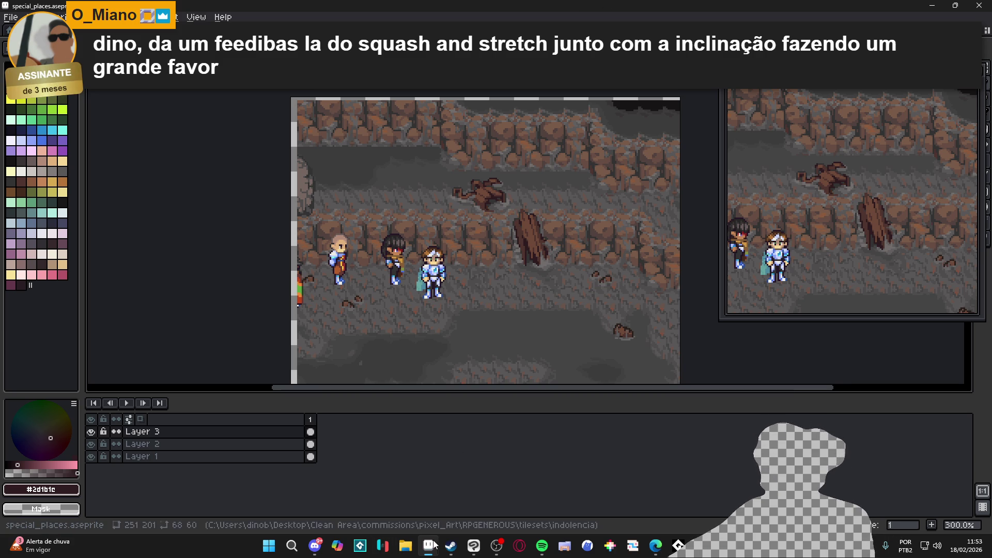
left_click(316, 544)
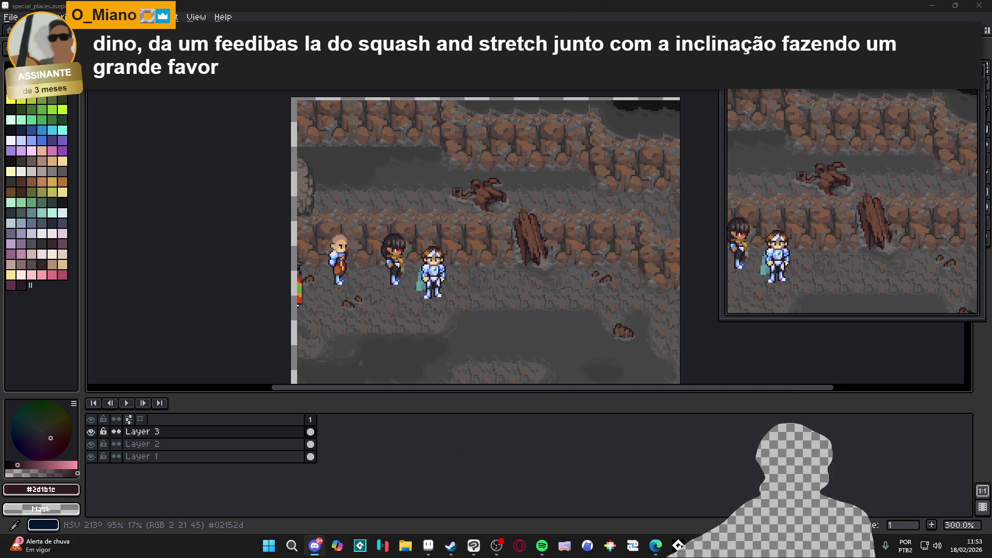